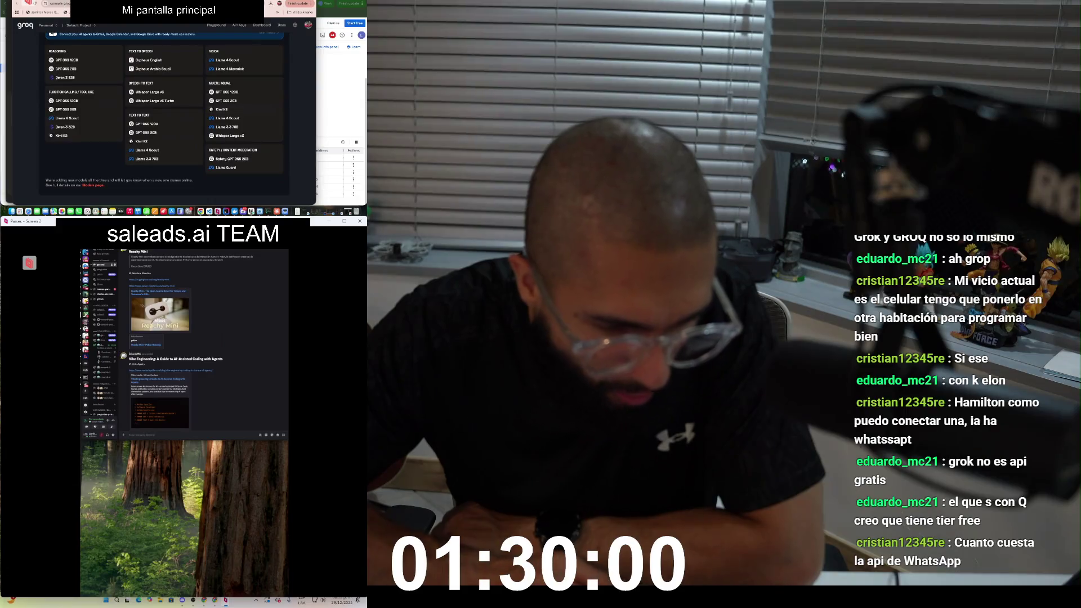
# Step: Switch from the Groq dashboard to the Google Cloud SQL instances window through the Chrome profile menu
pyautogui.scroll(5, 163, 112)
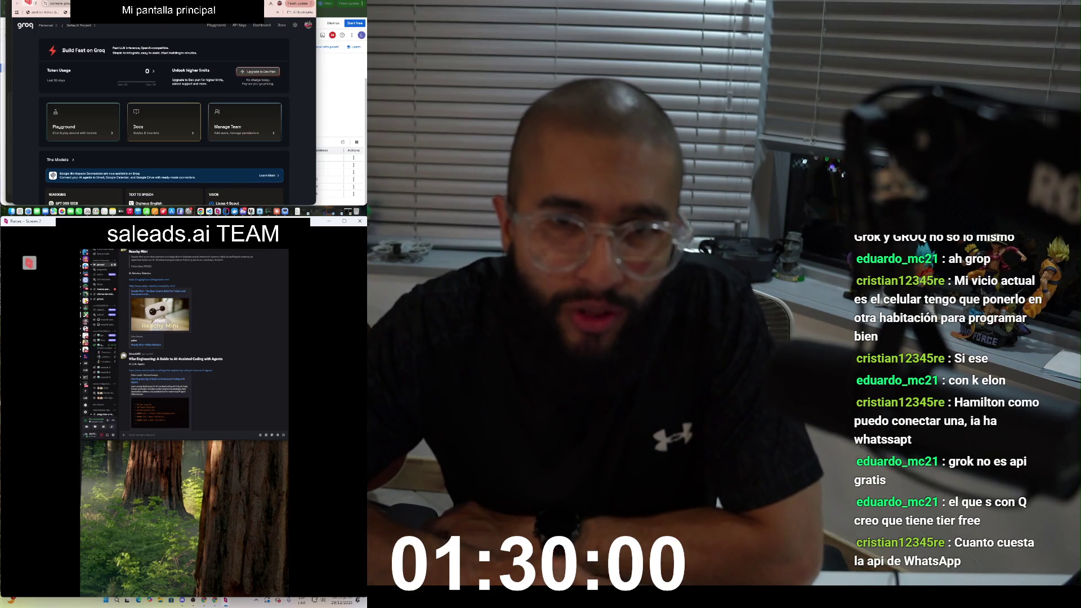
pyautogui.click(308, 25)
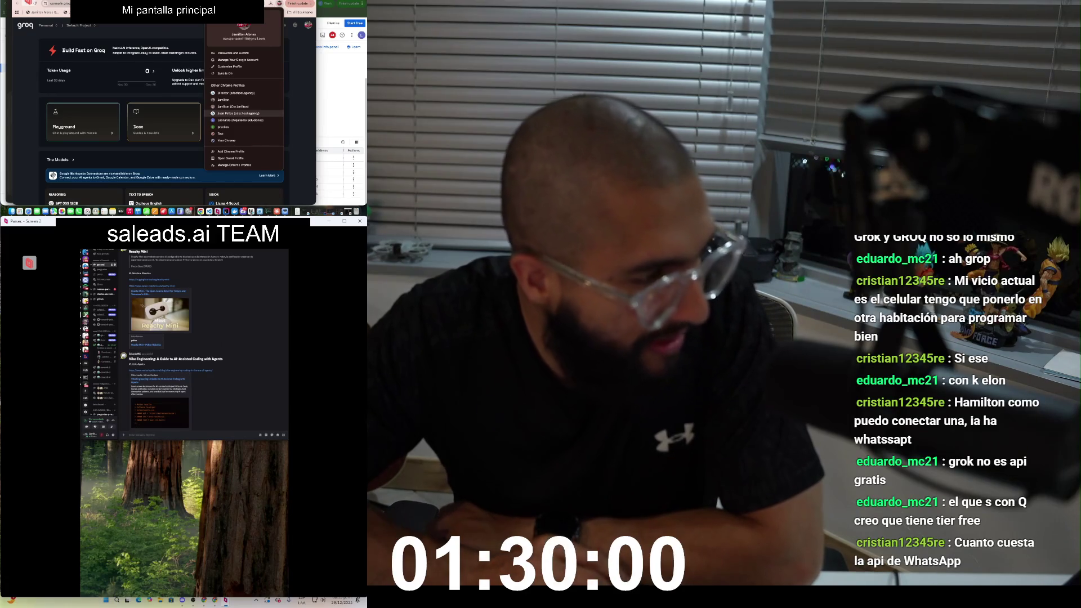
pyautogui.click(332, 112)
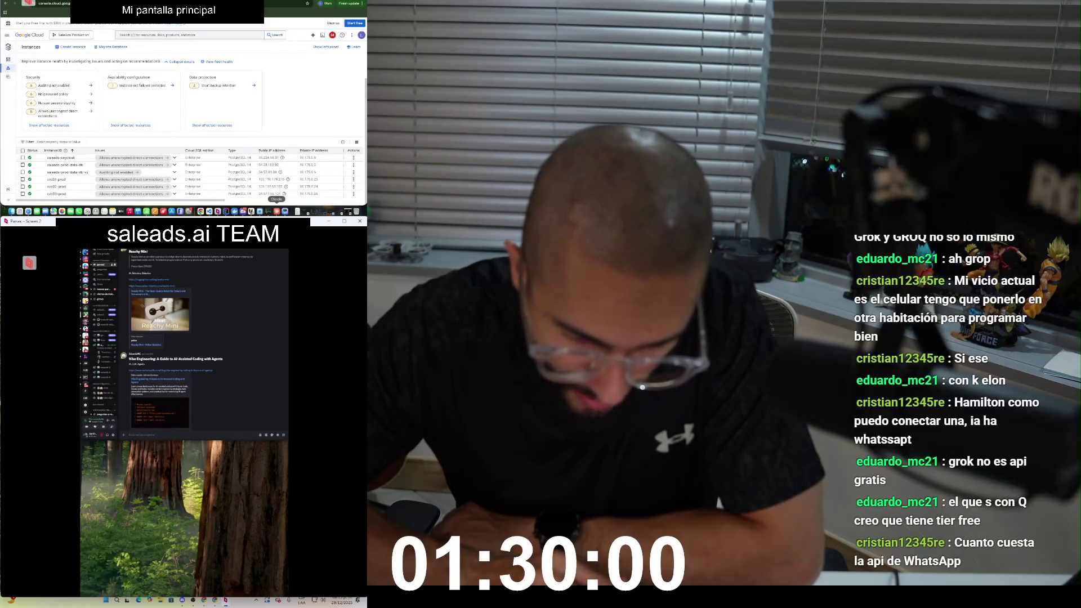
# Step: In the Claude backlog conversation, start attaching a file via the + menu's Add files or photos
pyautogui.press('super+Tab')
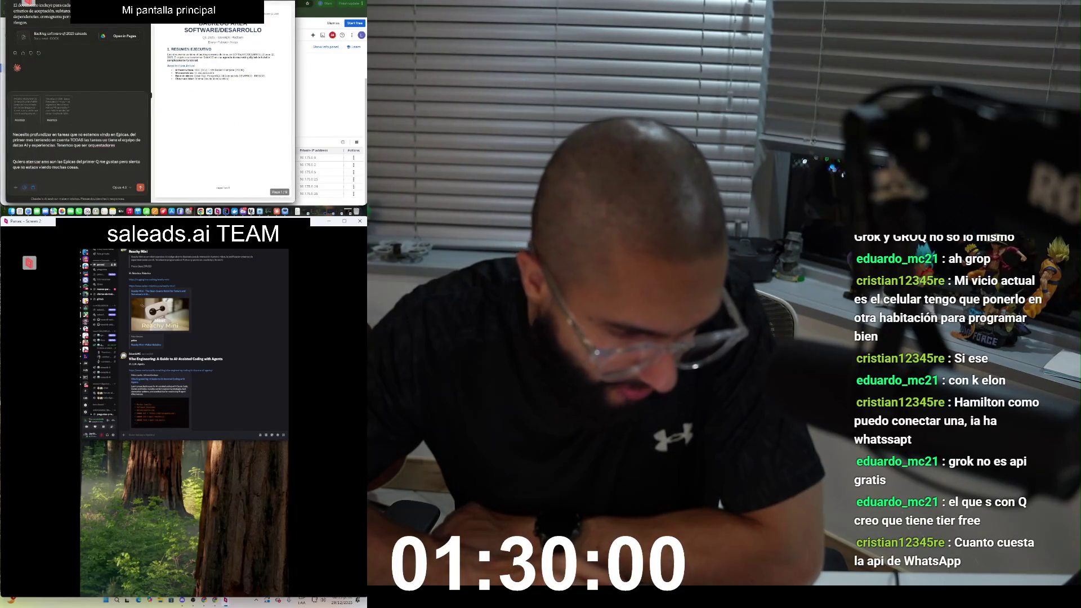
pyautogui.click(16, 187)
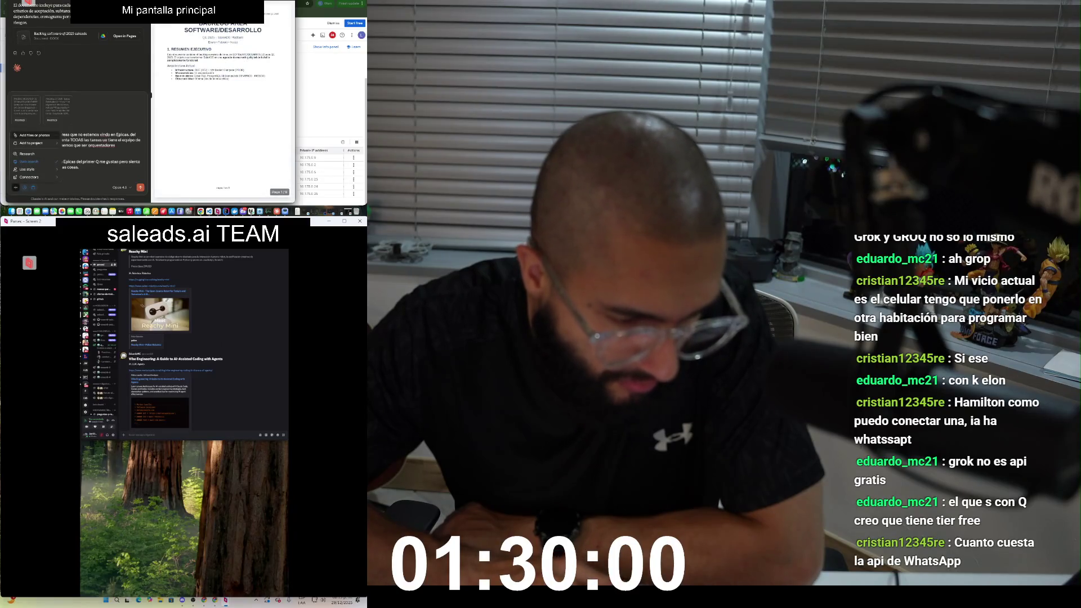
pyautogui.click(31, 136)
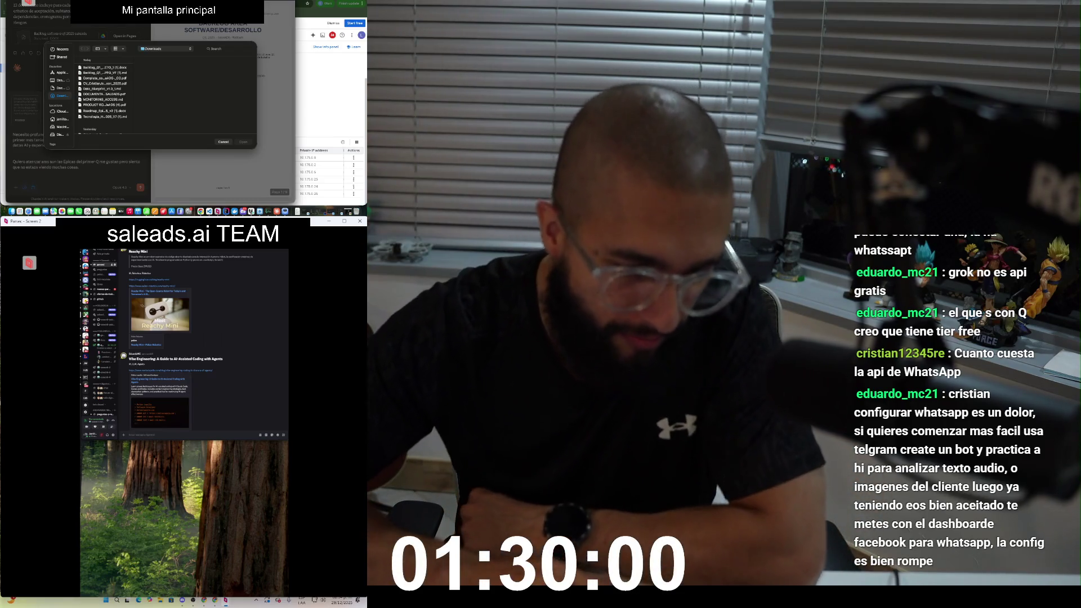
# Step: Preview the Downloads files, attach the CV PDF, and continue the message with 'Te deje los backlogs de AI y de'
pyautogui.click(105, 67)
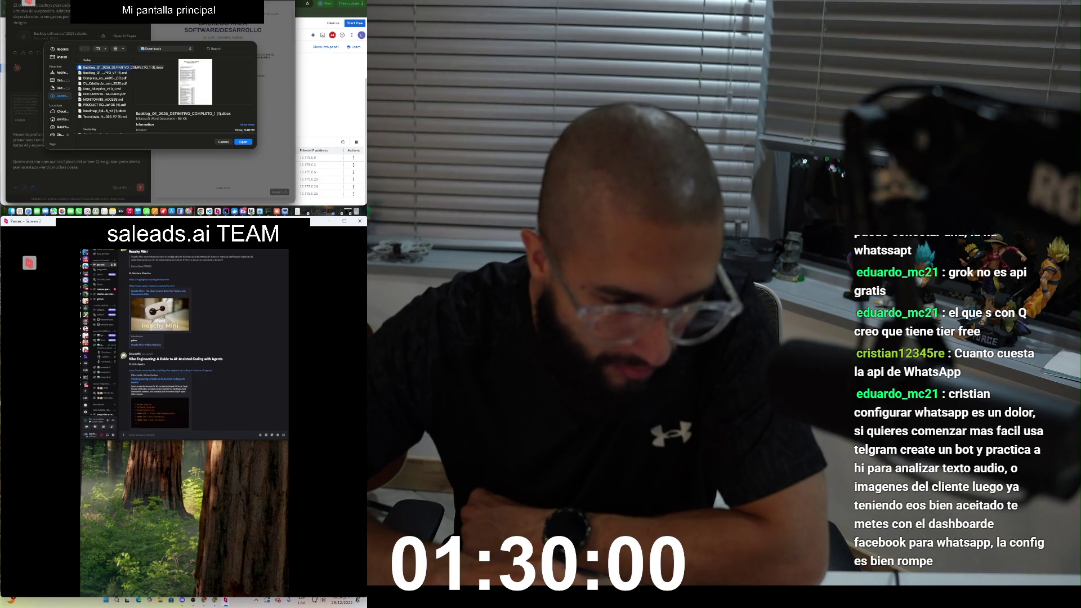
pyautogui.click(105, 78)
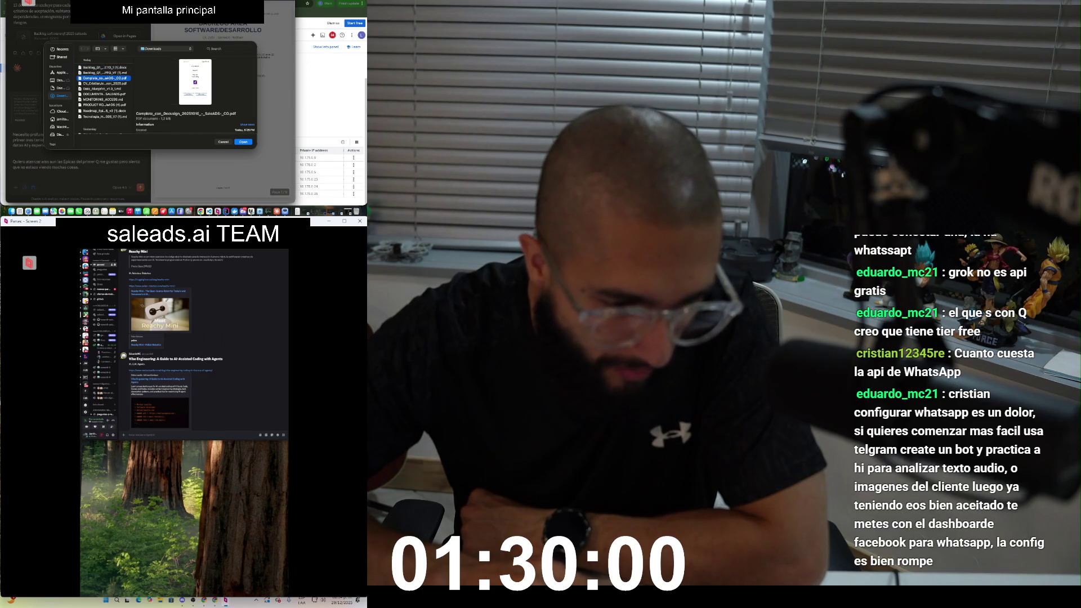
pyautogui.click(105, 73)
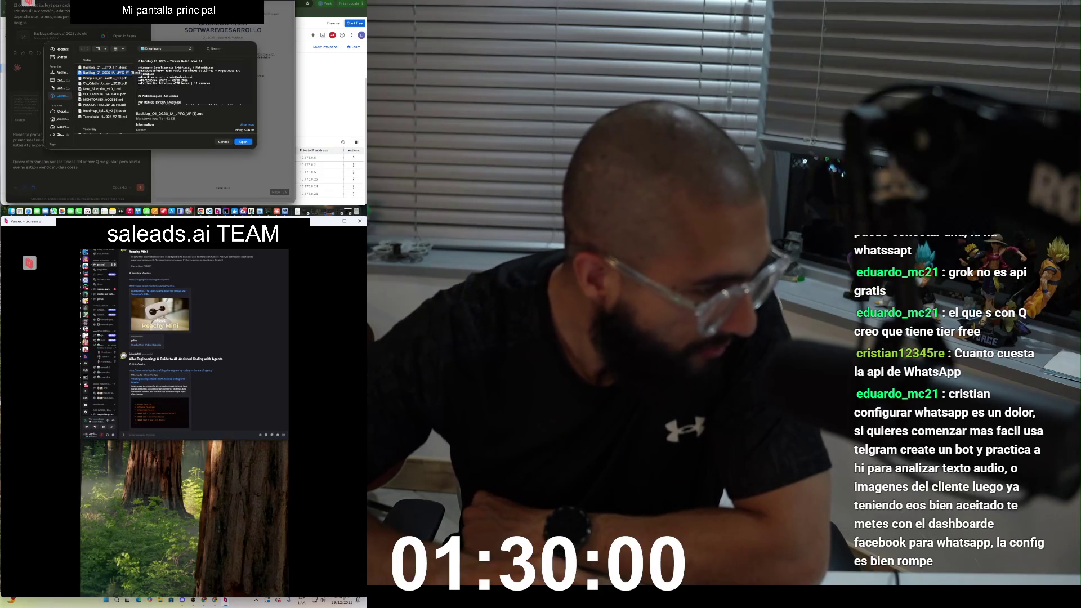
pyautogui.click(101, 89)
pyautogui.click(104, 94)
pyautogui.click(101, 88)
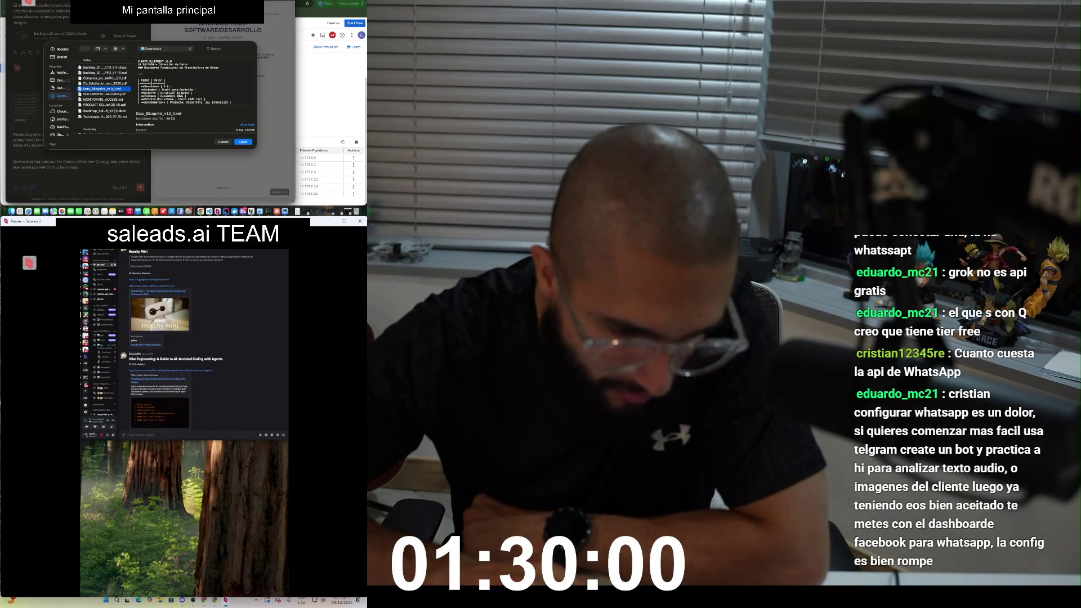
pyautogui.click(101, 83)
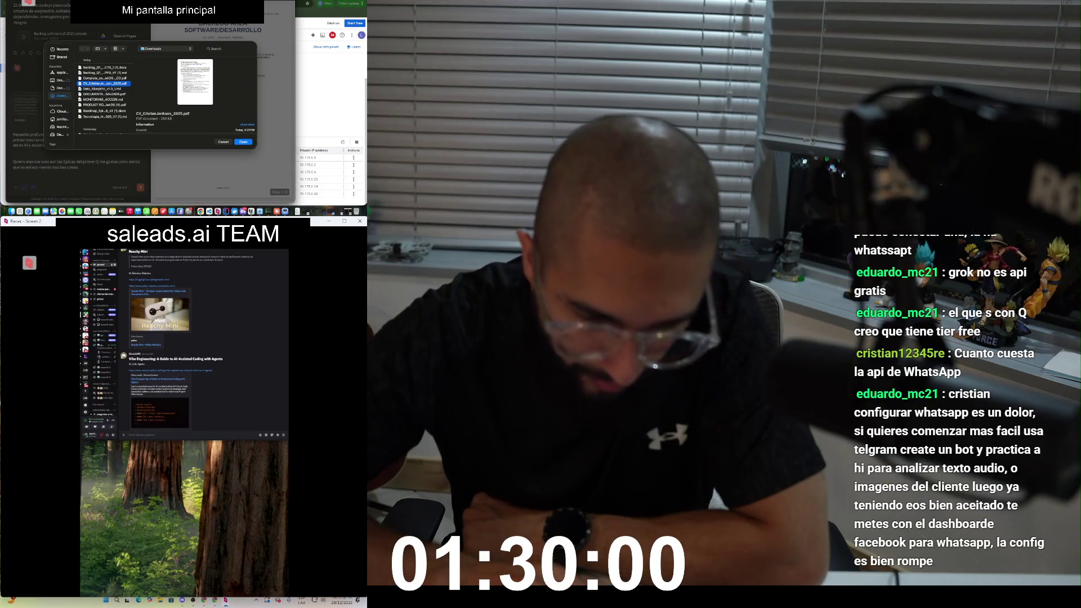
pyautogui.press('Return')
pyautogui.write('Te deje los backlogs de AI y de')
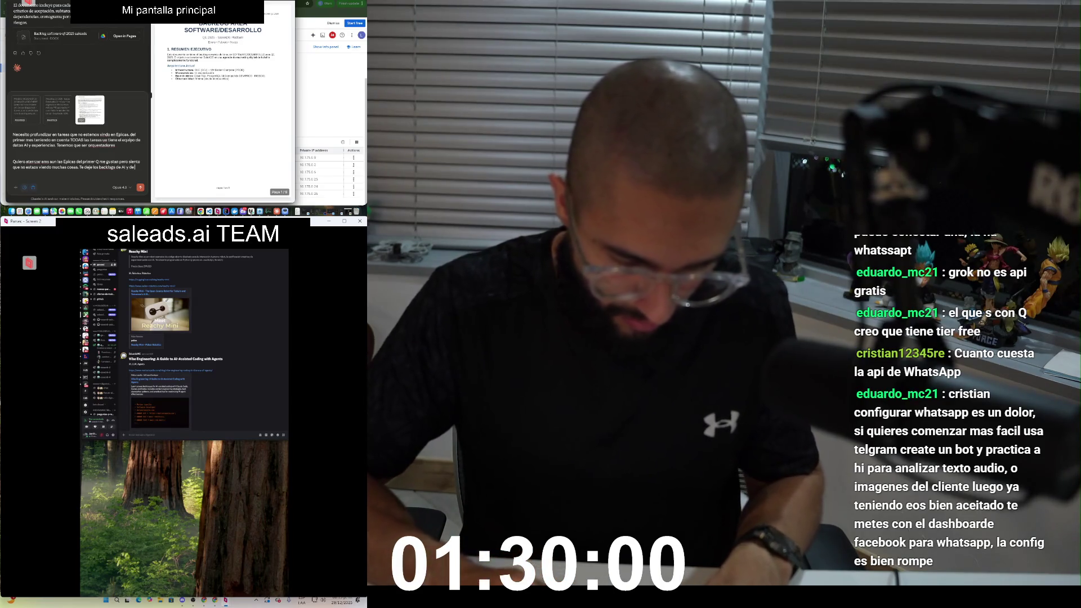
# Step: Finish and send the request to deepen the month-one epics of the AI and UX backlogs
pyautogui.write(' experiencias de usuario. Y quero que profundicemos en el mes')
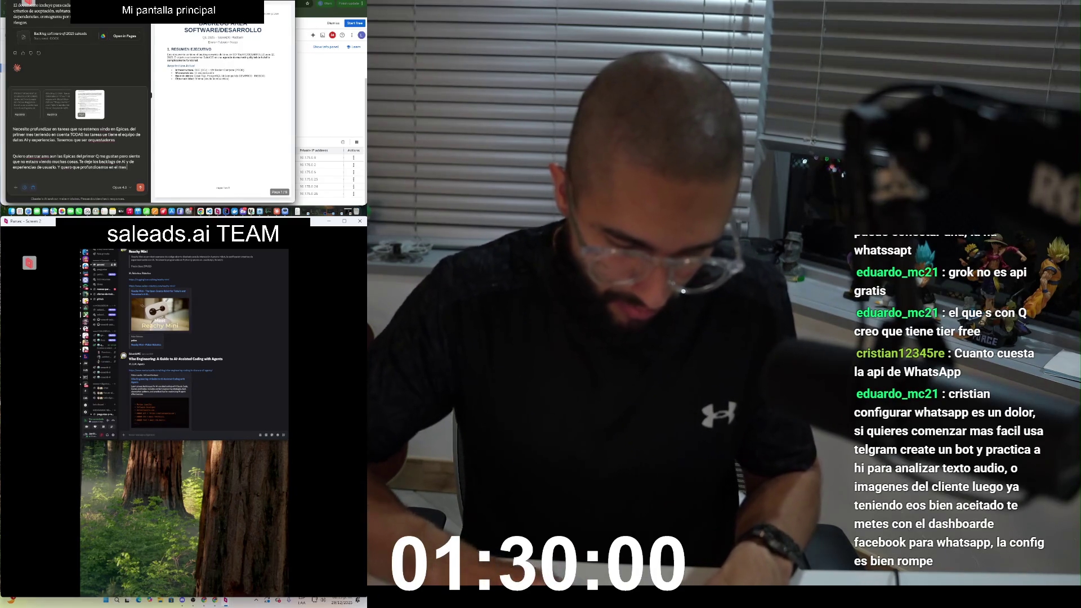
pyautogui.write('Lueg')
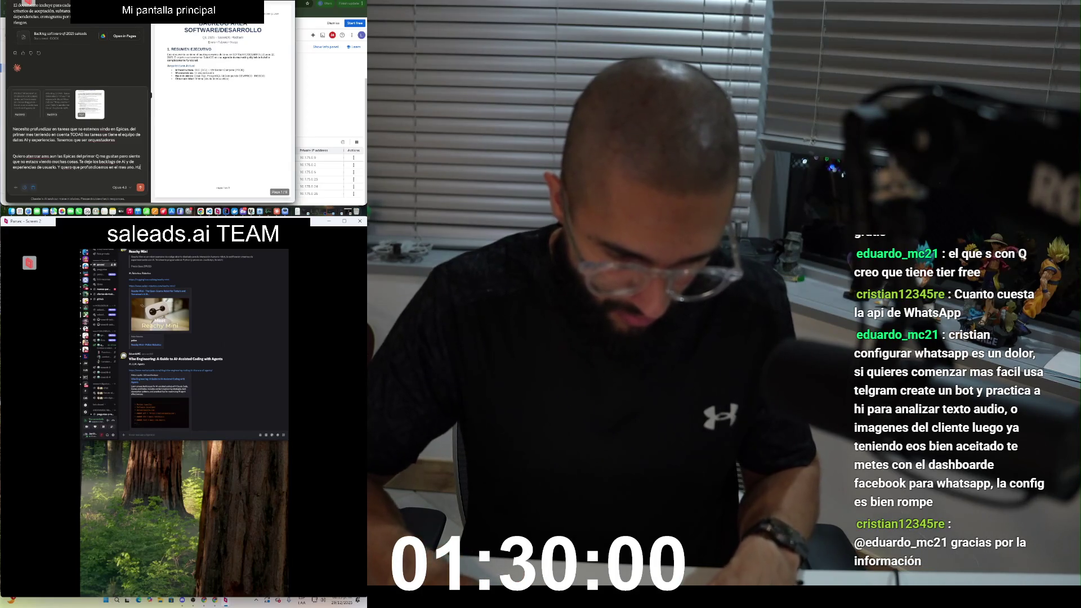
pyautogui.write('me pl')
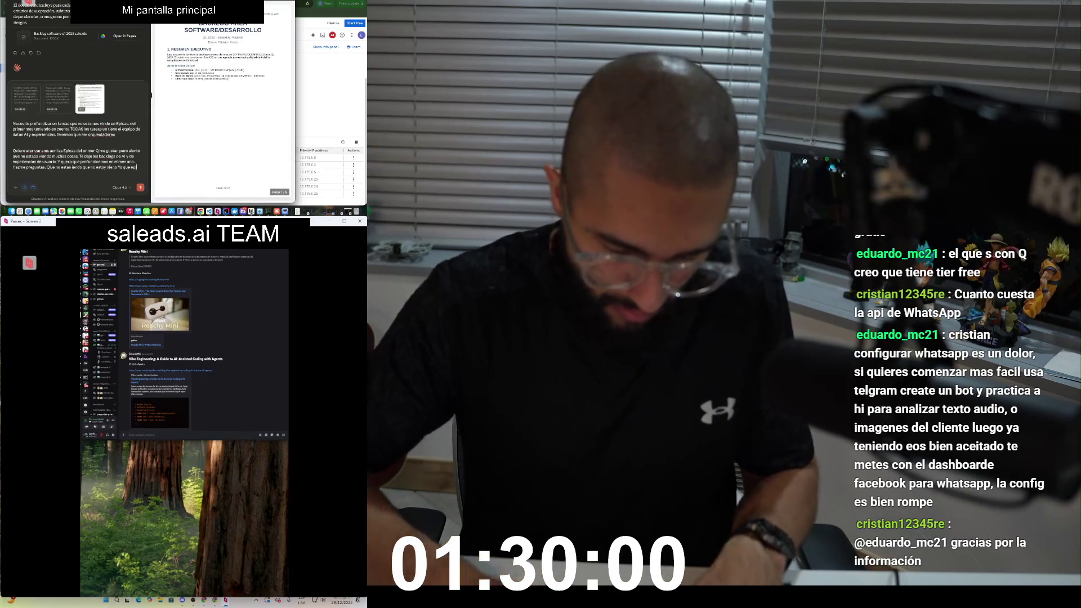
pyautogui.write('se r')
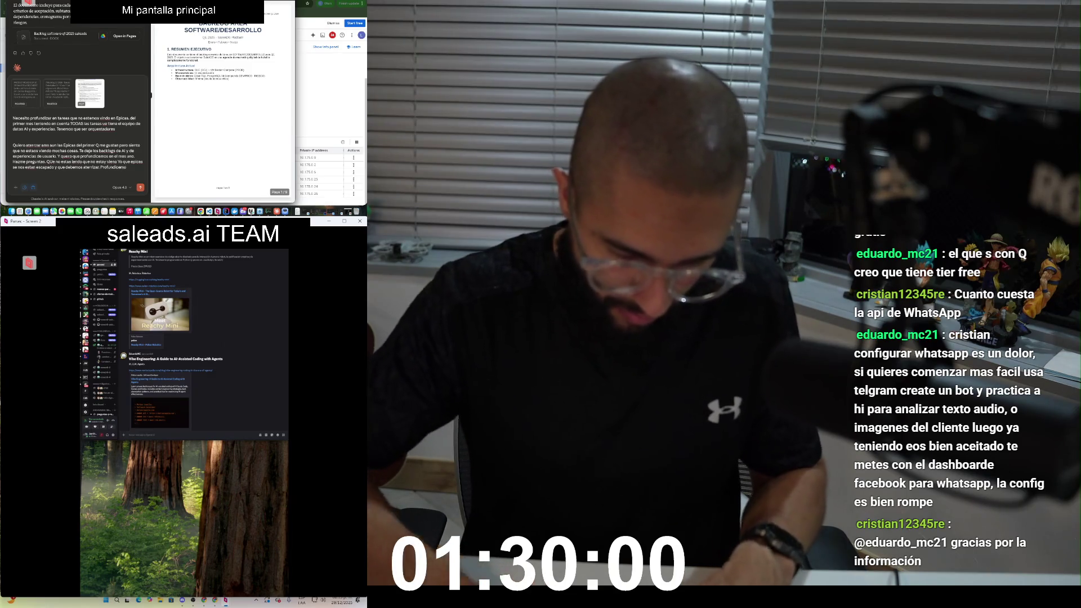
pyautogui.write('es')
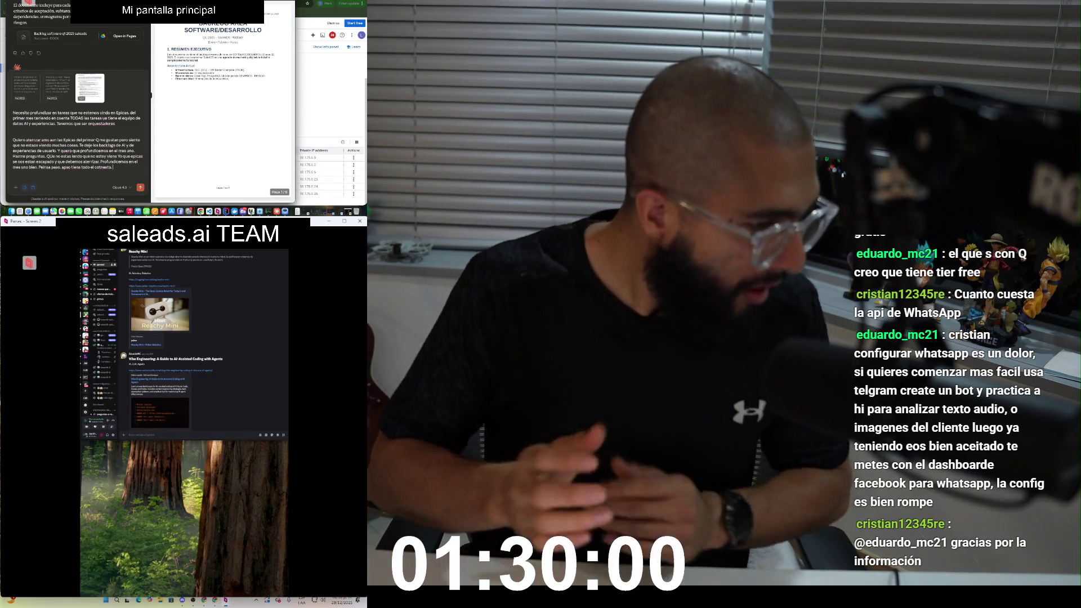
pyautogui.press('Return')
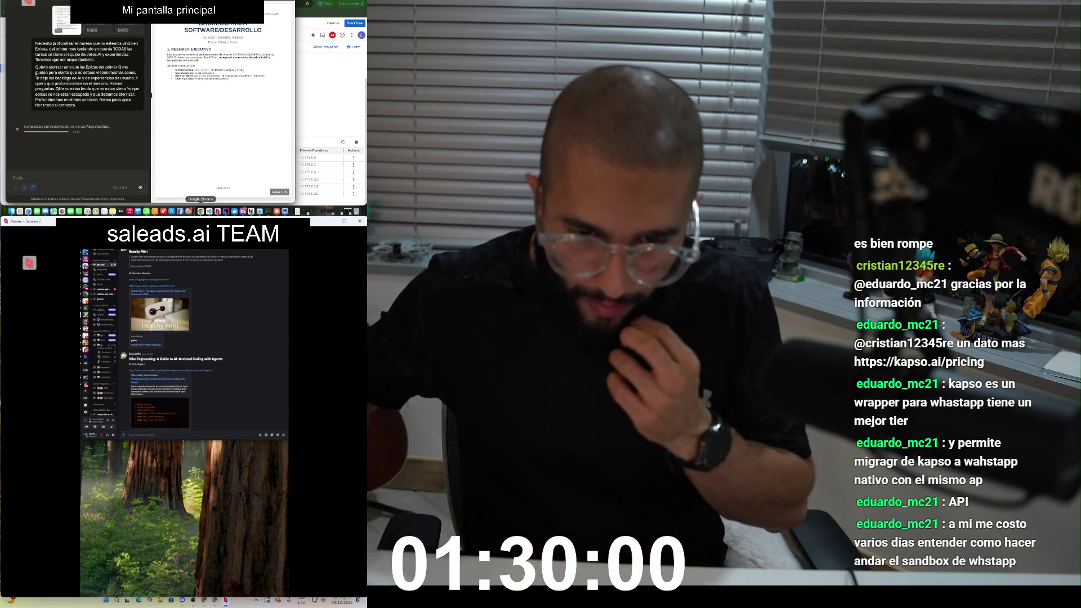
# Step: Open the Groq console under another browser profile, then return to ChatGPT
pyautogui.click(325, 3)
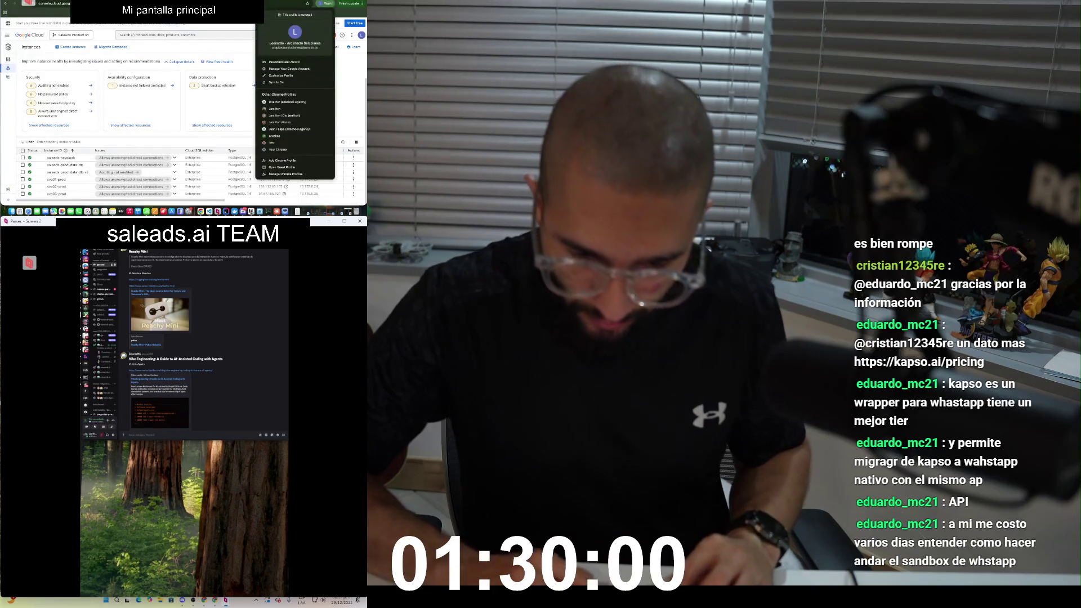
pyautogui.click(281, 122)
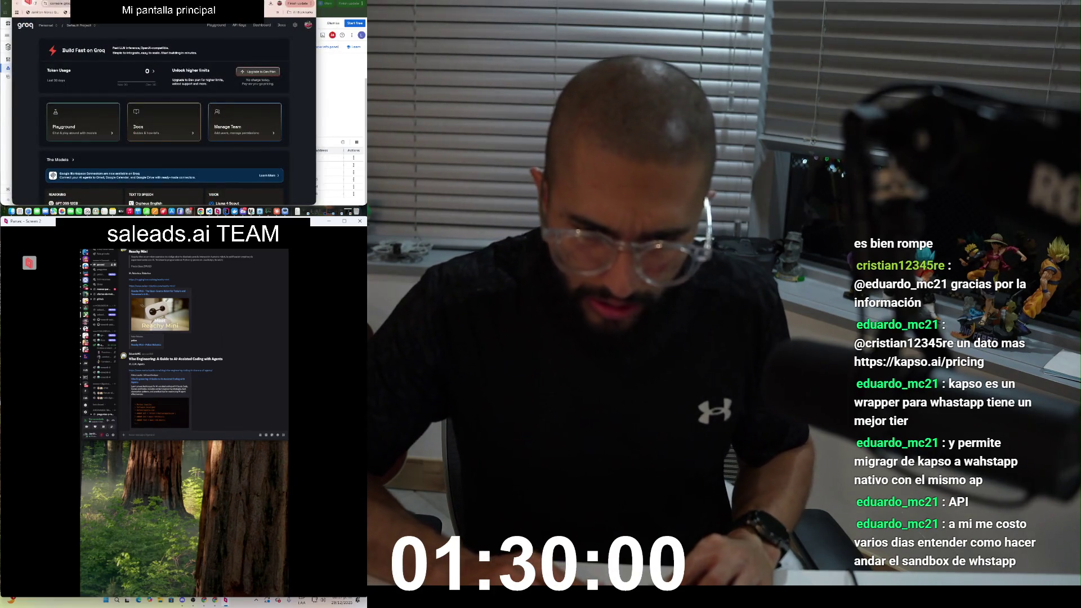
pyautogui.hotkey('alt', 'Tab')
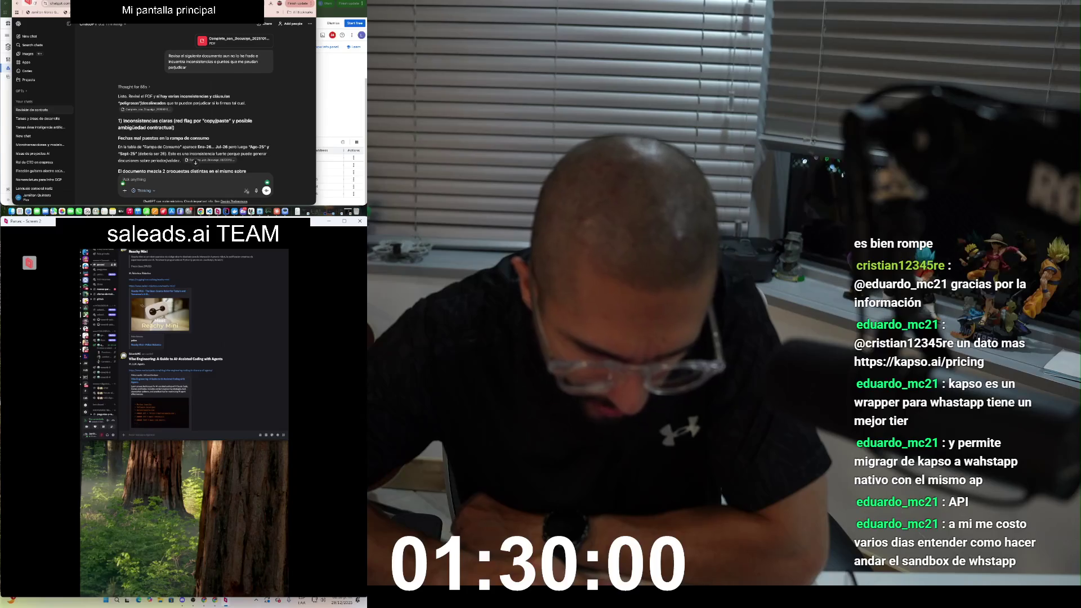
# Step: Read through ChatGPT's contract analysis starting from section B
pyautogui.scroll(-3, 195, 163)
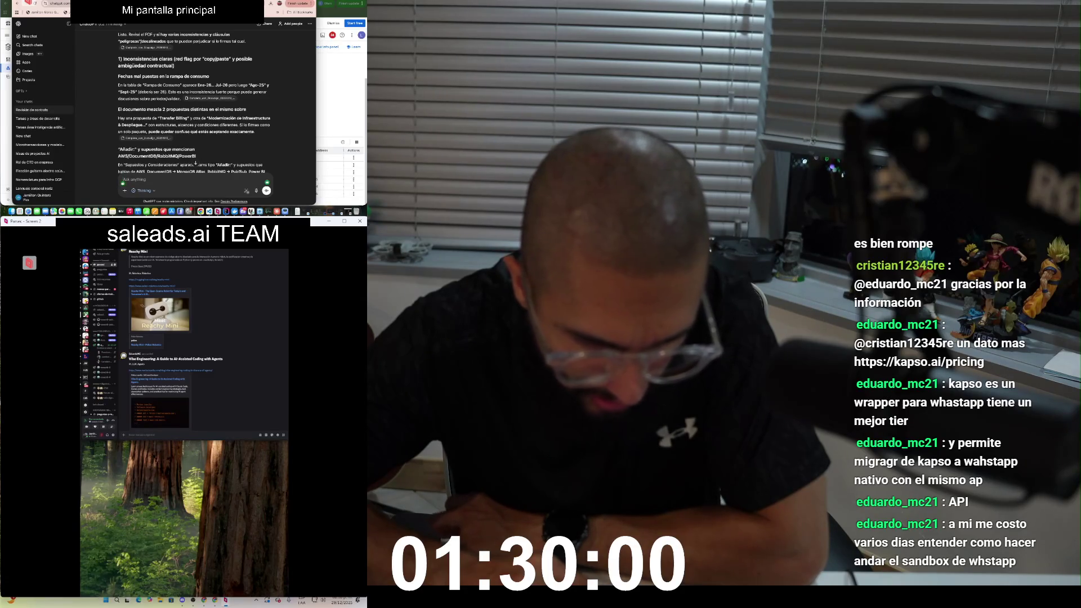
pyautogui.scroll(-2, 195, 112)
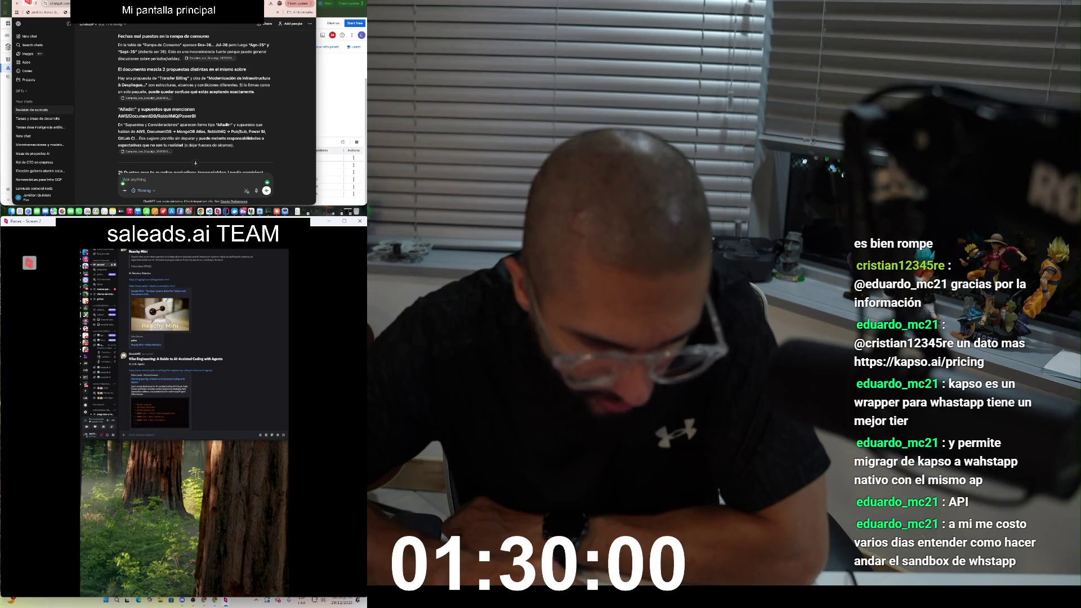
pyautogui.scroll(-2, 194, 102)
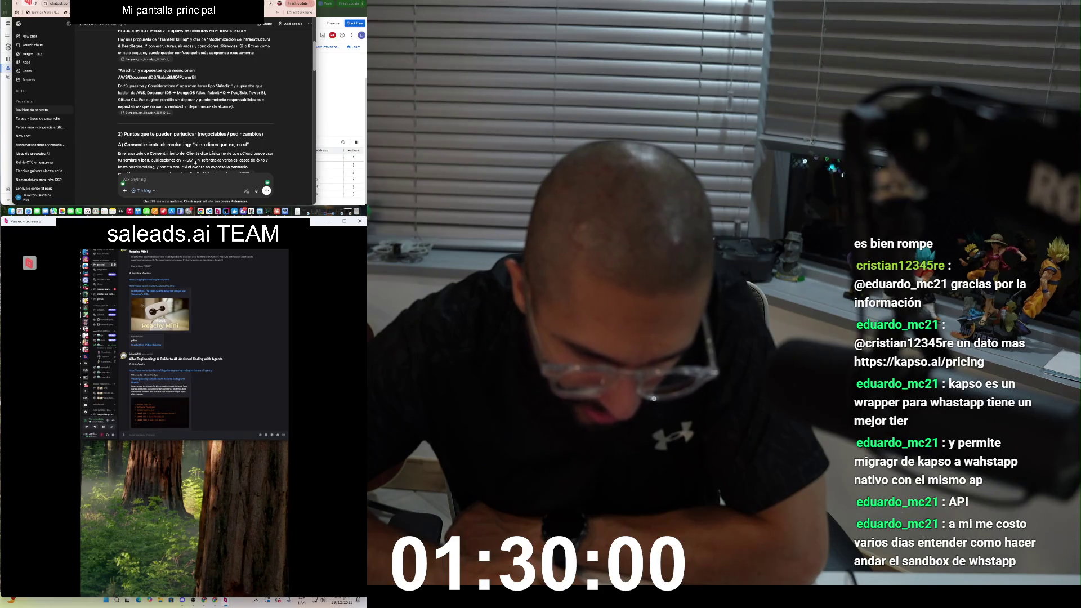
pyautogui.scroll(-5, 195, 162)
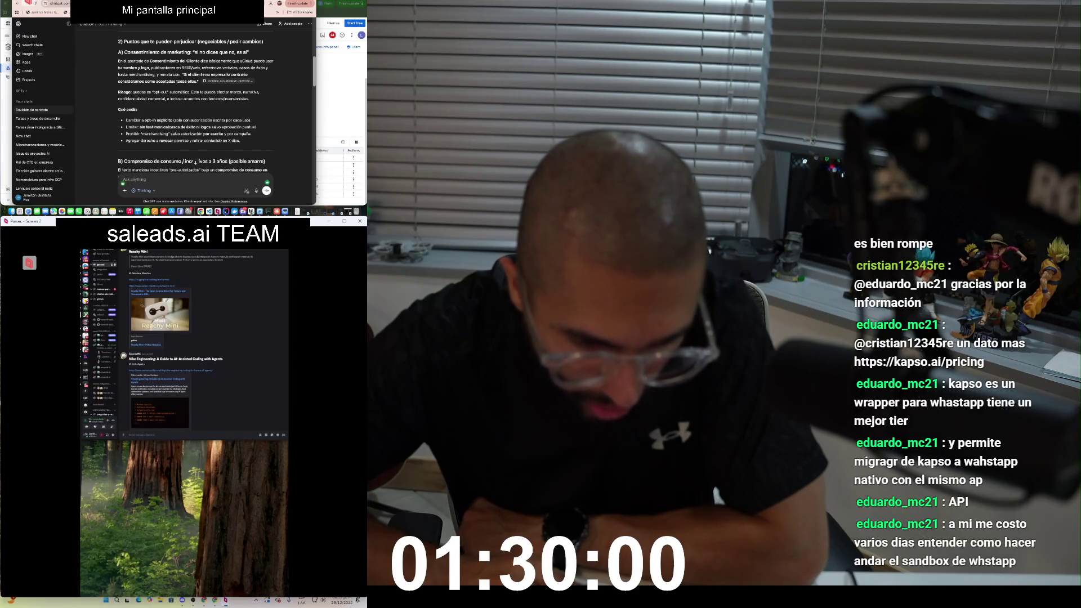
pyautogui.scroll(-2, 196, 163)
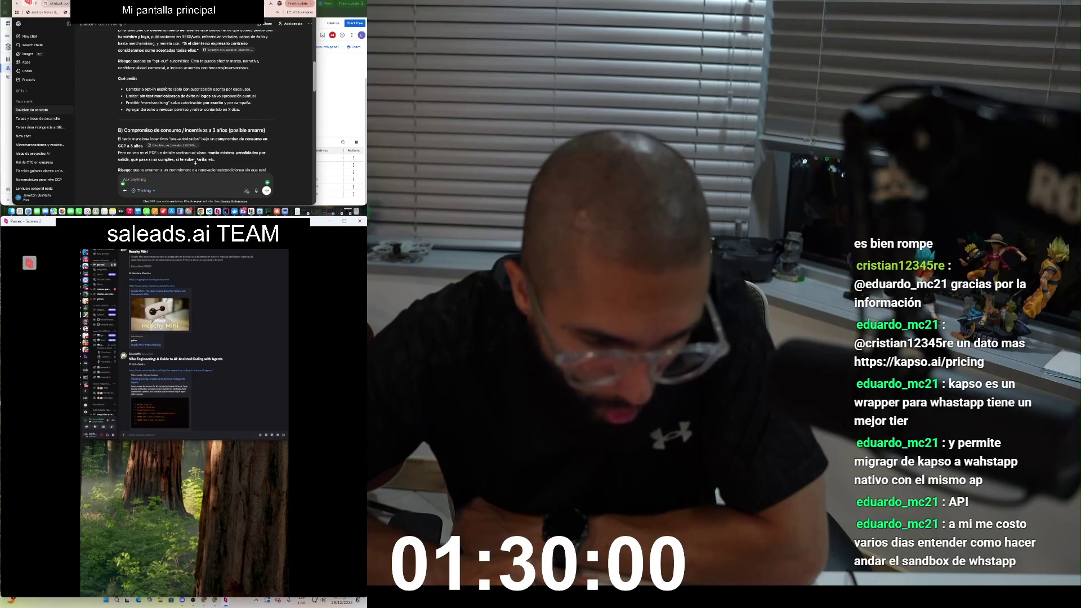
pyautogui.scroll(-2, 195, 163)
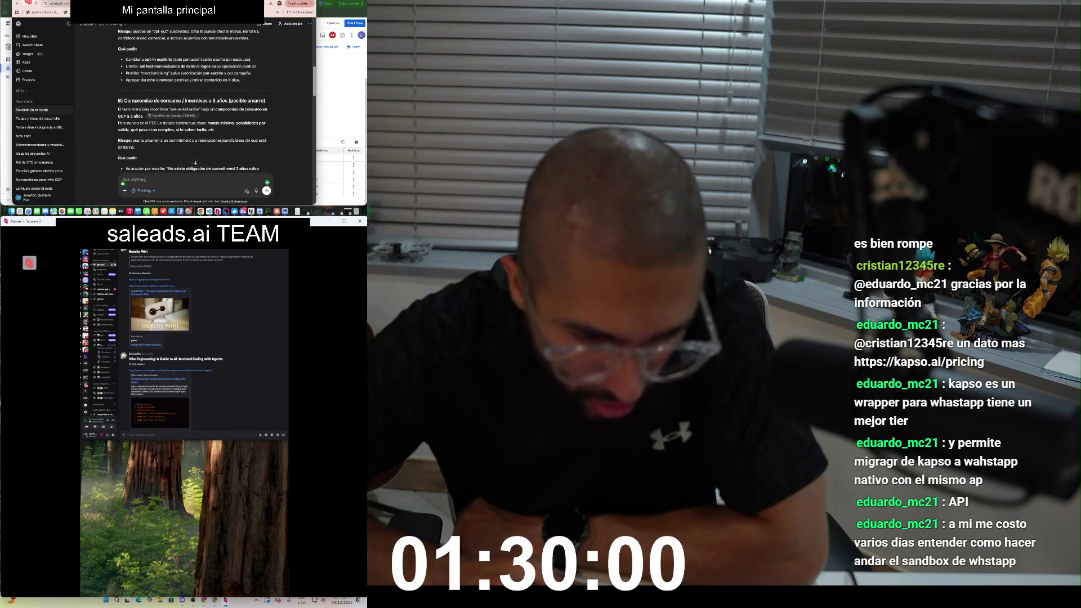
pyautogui.scroll(-4, 195, 163)
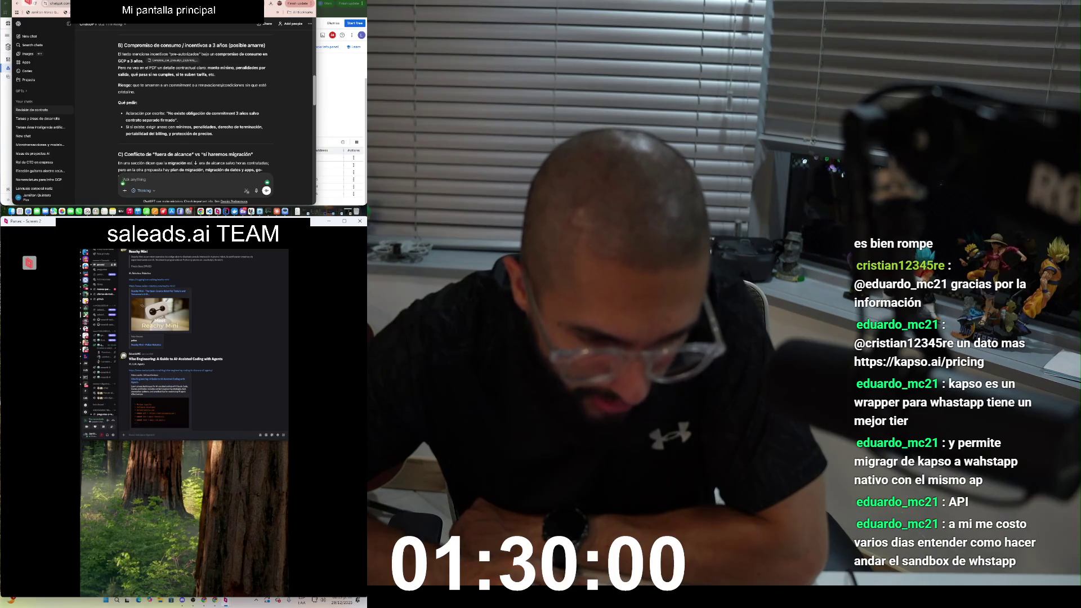
pyautogui.scroll(-5, 194, 112)
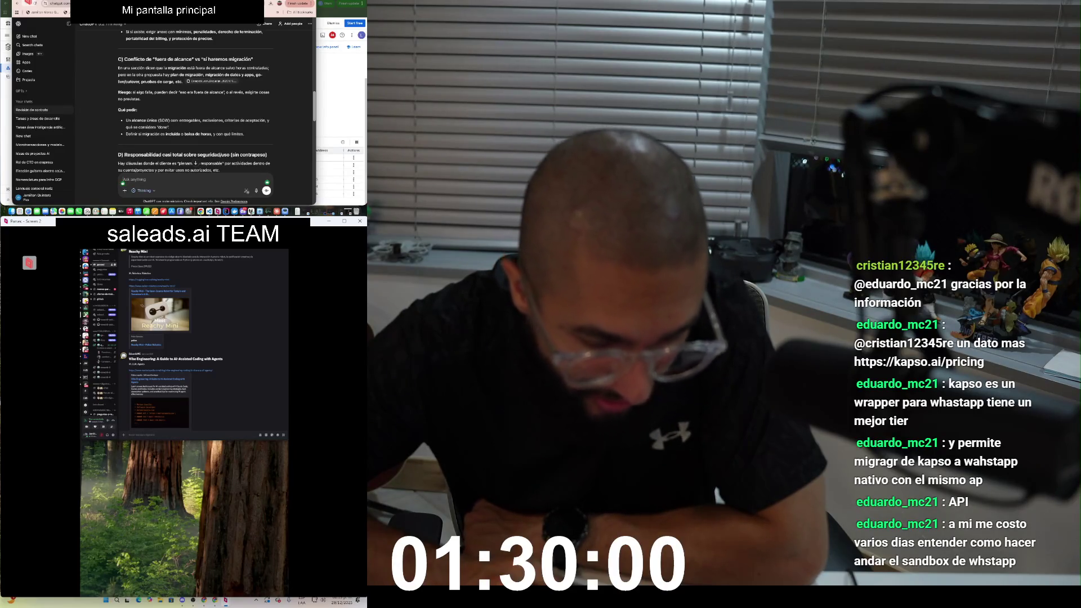
pyautogui.scroll(-1, 194, 112)
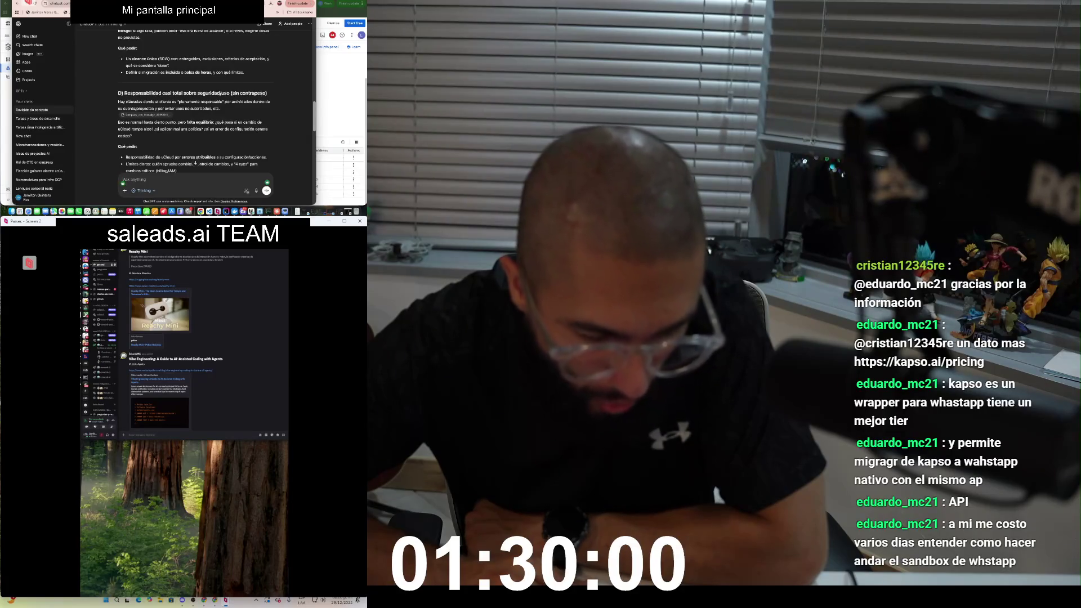
pyautogui.scroll(-5, 192, 101)
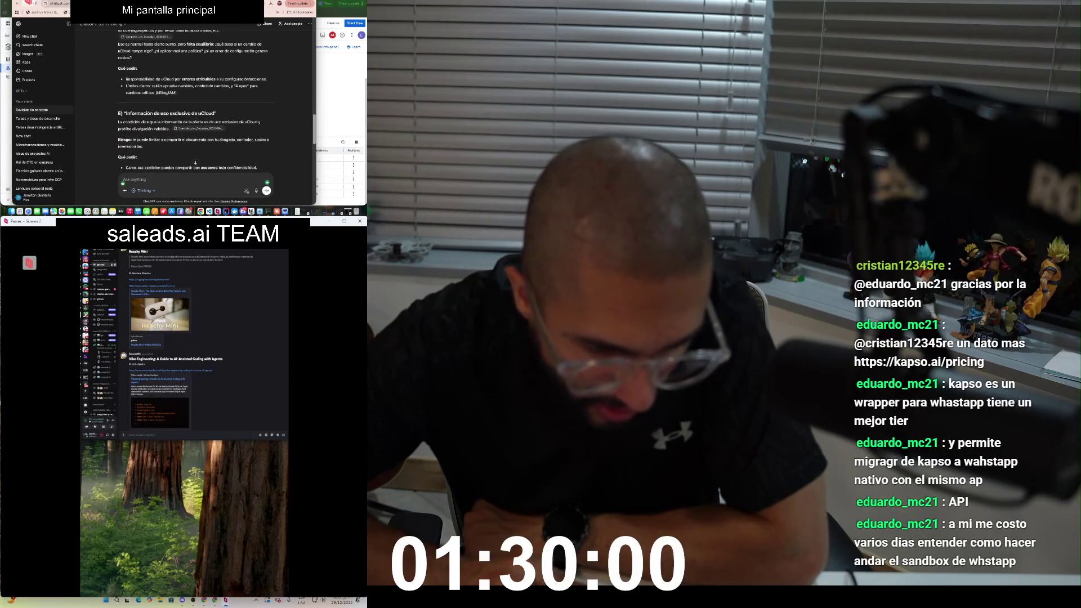
# Step: Reach section 4's copyable uCloud message and begin a follow-up about the providers' costs
pyautogui.scroll(-4, 192, 101)
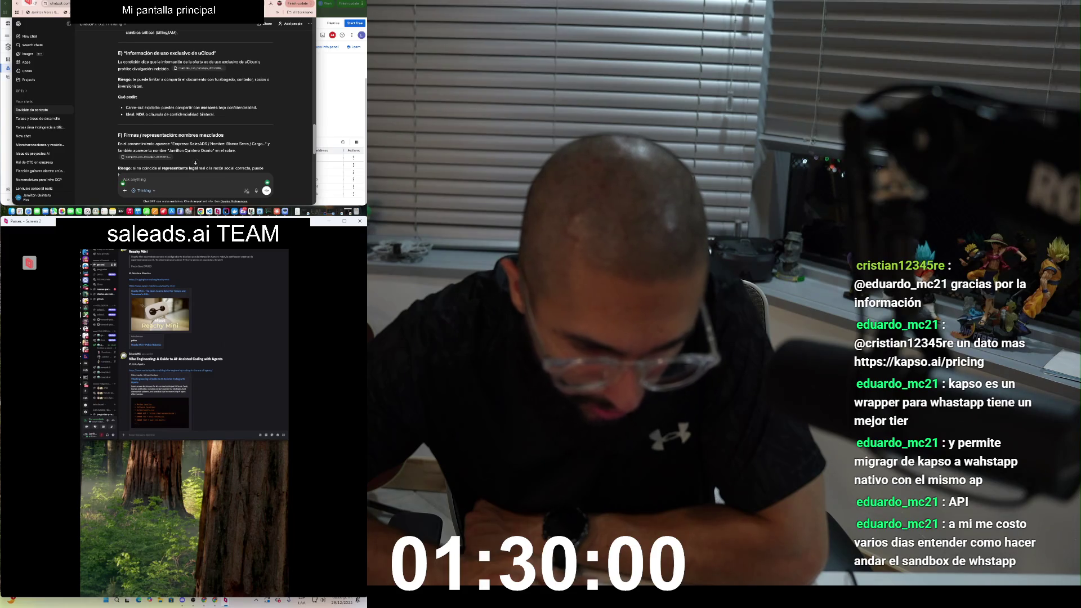
pyautogui.scroll(-4, 196, 163)
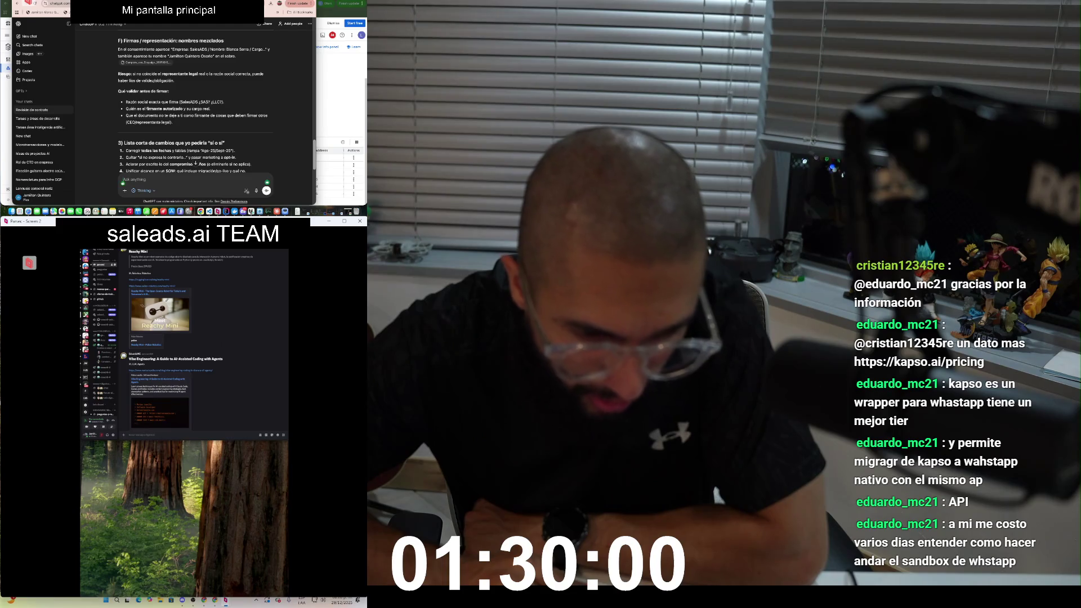
pyautogui.scroll(-3, 195, 113)
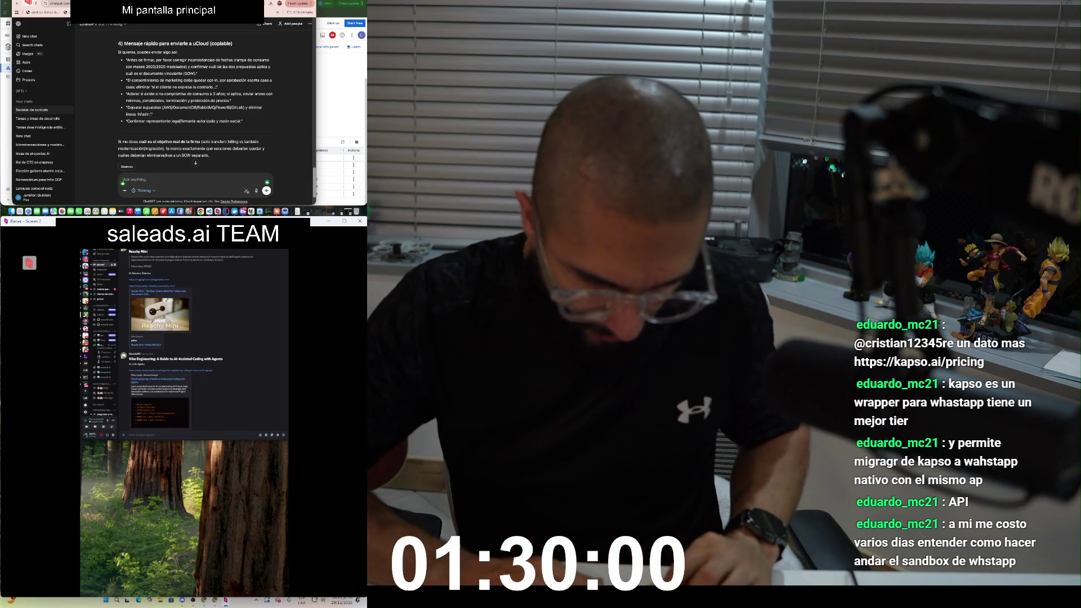
pyautogui.write('Son')
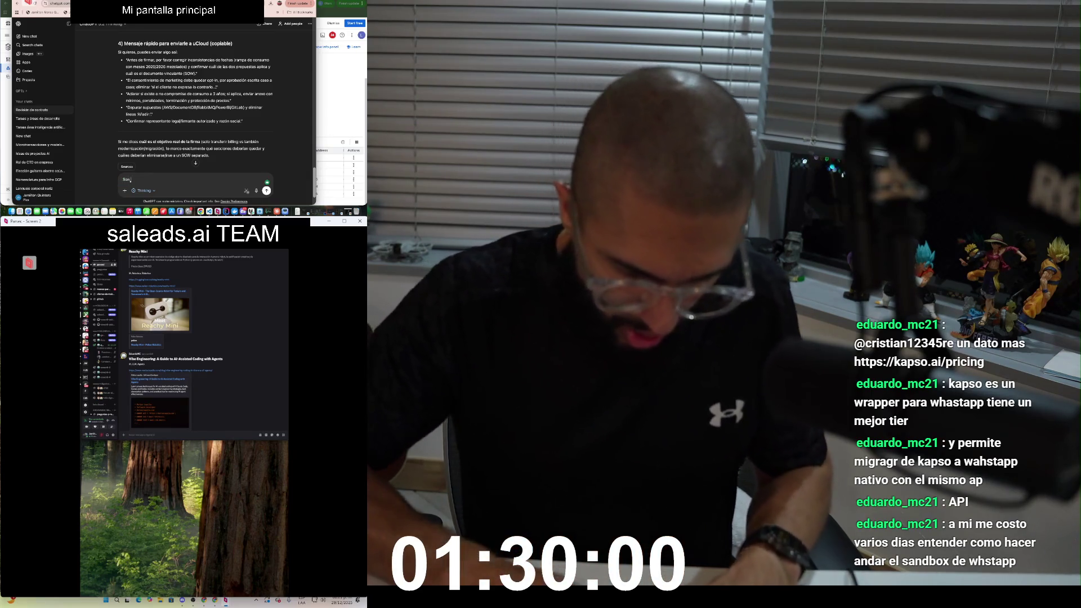
pyautogui.write(' unos')
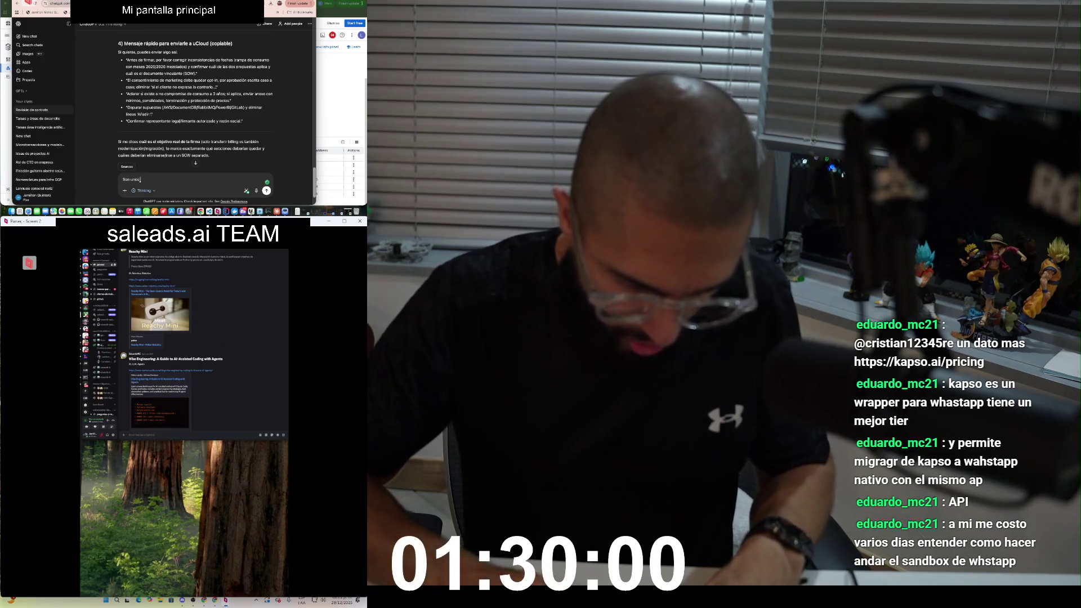
pyautogui.write(' nav')
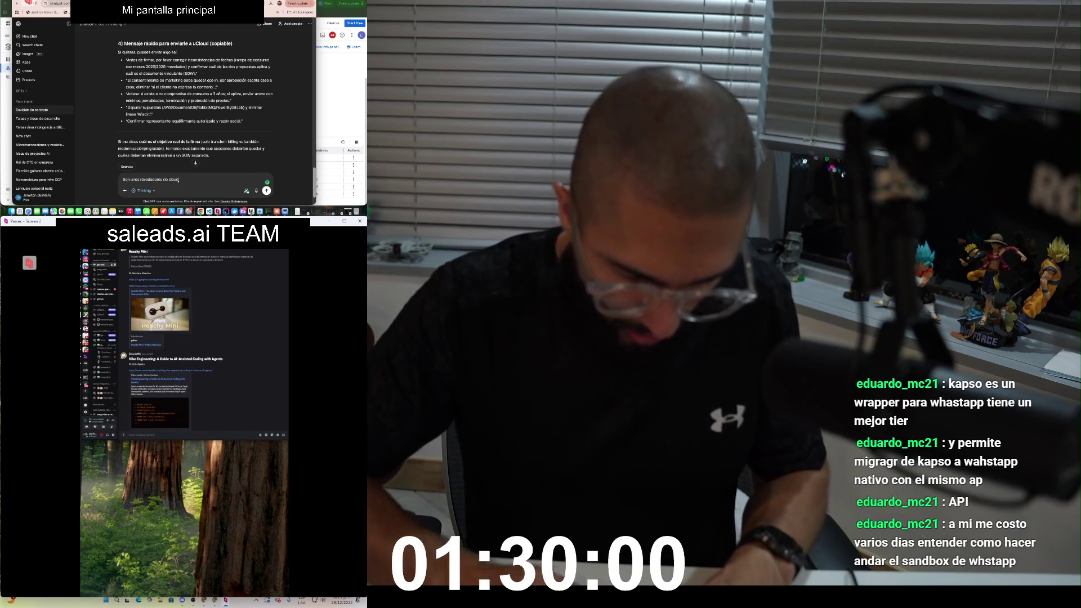
pyautogui.write(' Goo')
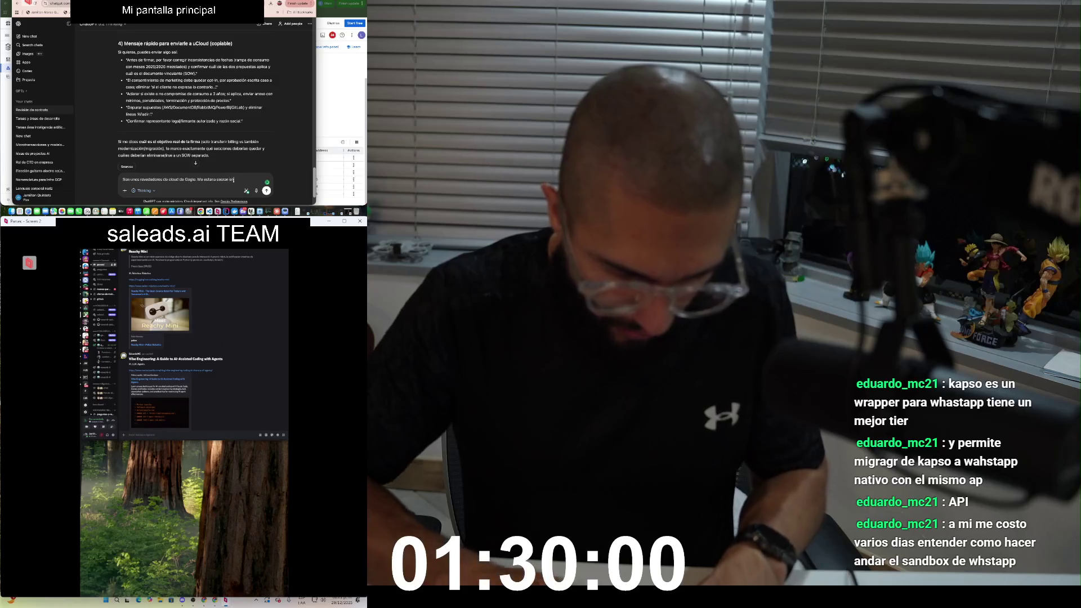
pyautogui.write('a apli de')
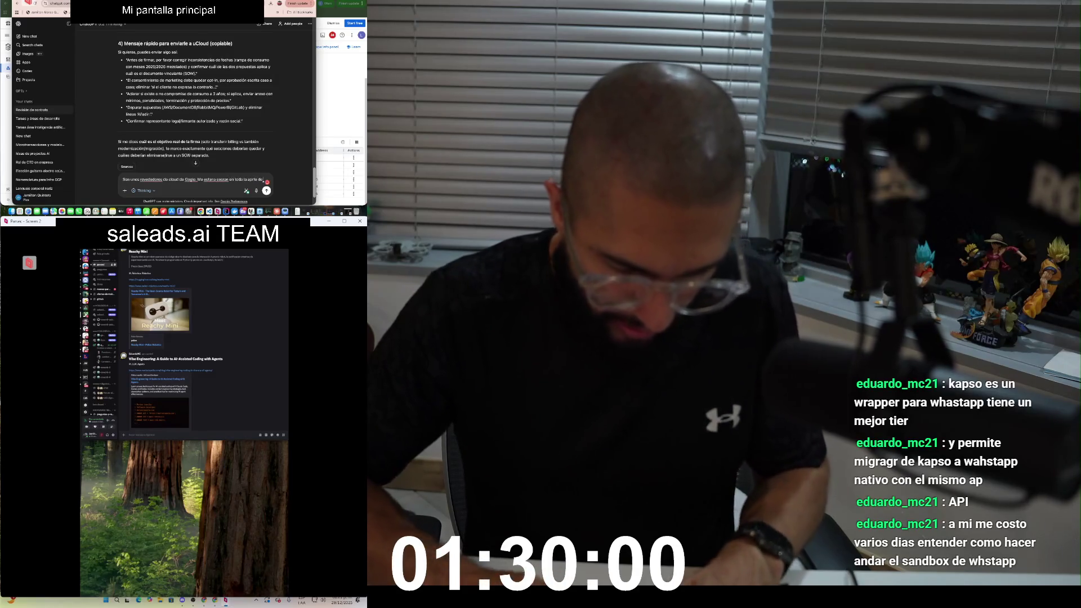
pyautogui.write('aude. Son resellers.')
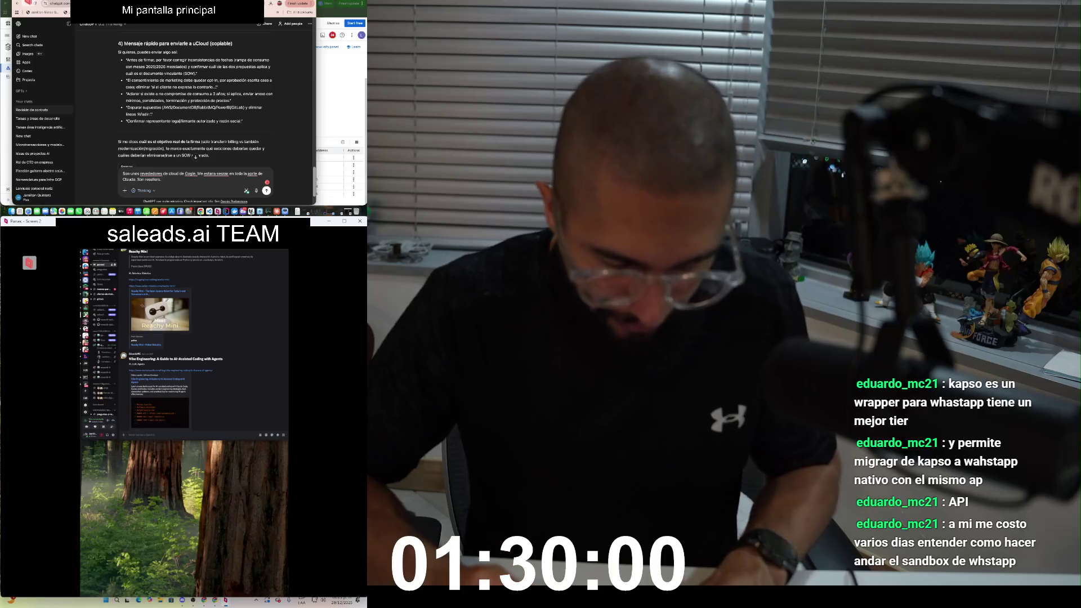
pyautogui.write(' Qui')
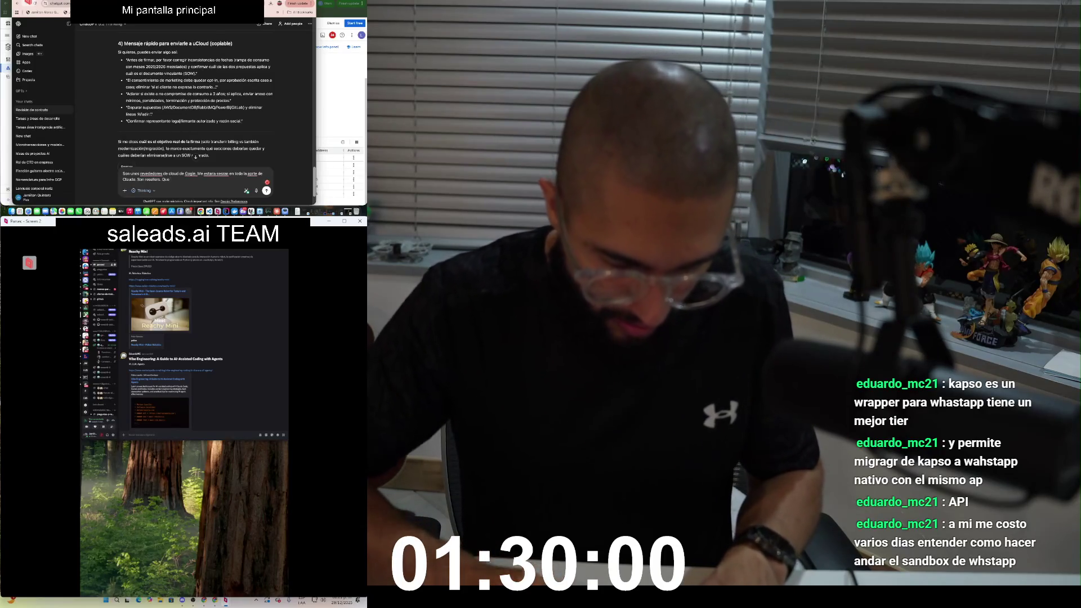
pyautogui.write('n y abajn')
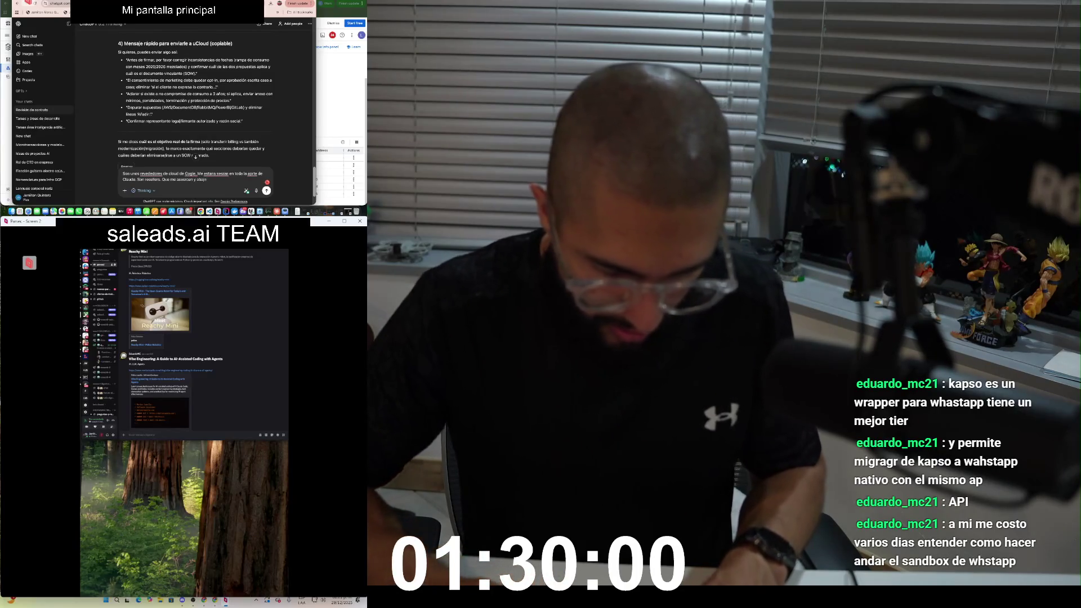
pyautogui.write('an costos de Goog')
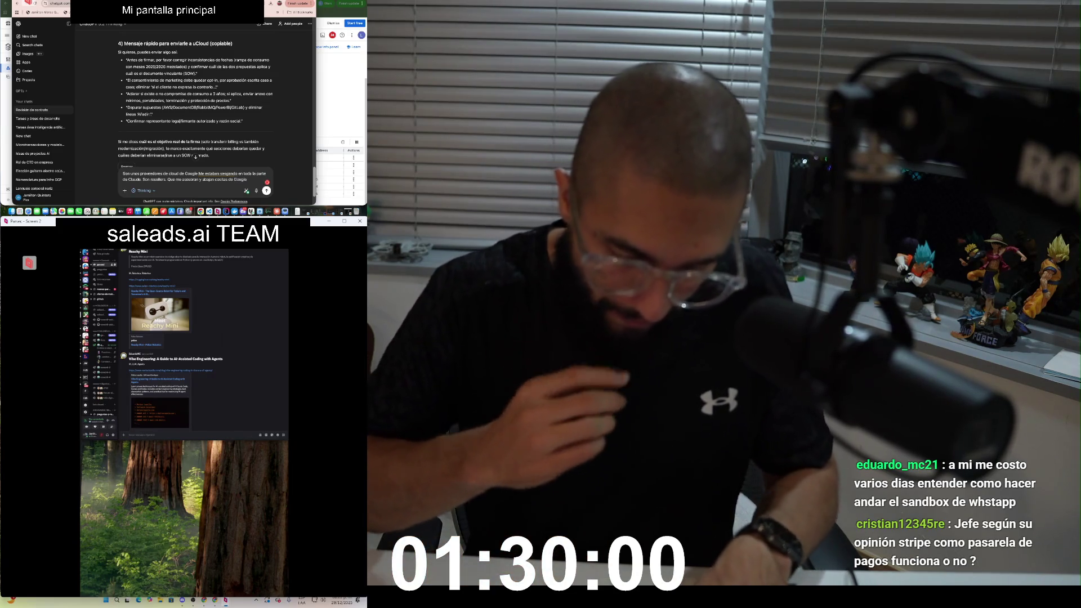
# Step: Continue the follow-up explaining uCloud are Google Cloud resellers promising lower Google costs
pyautogui.write('le')
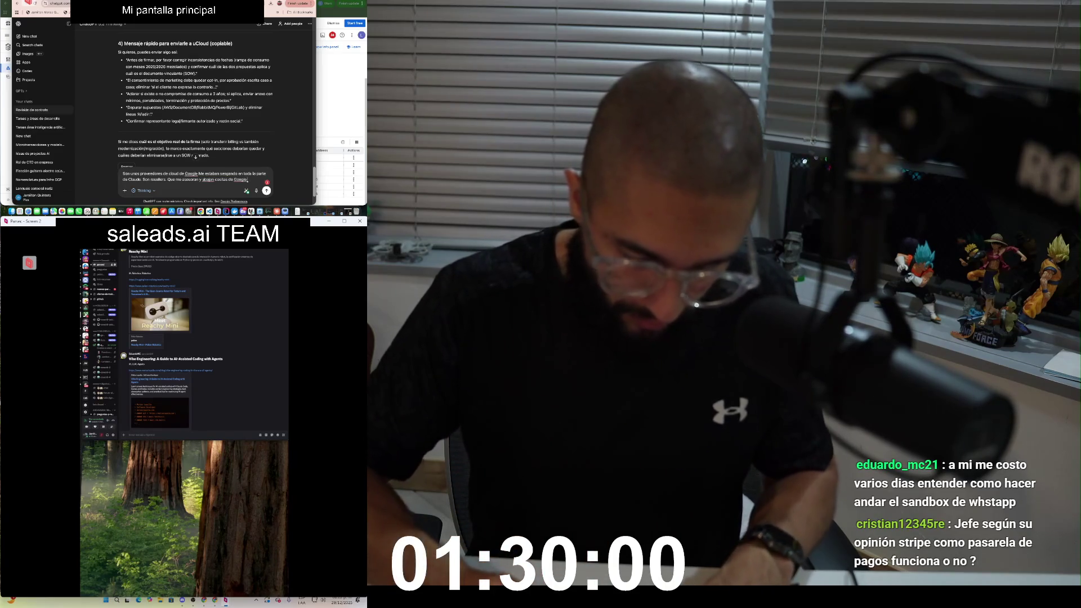
pyautogui.write(' Serv')
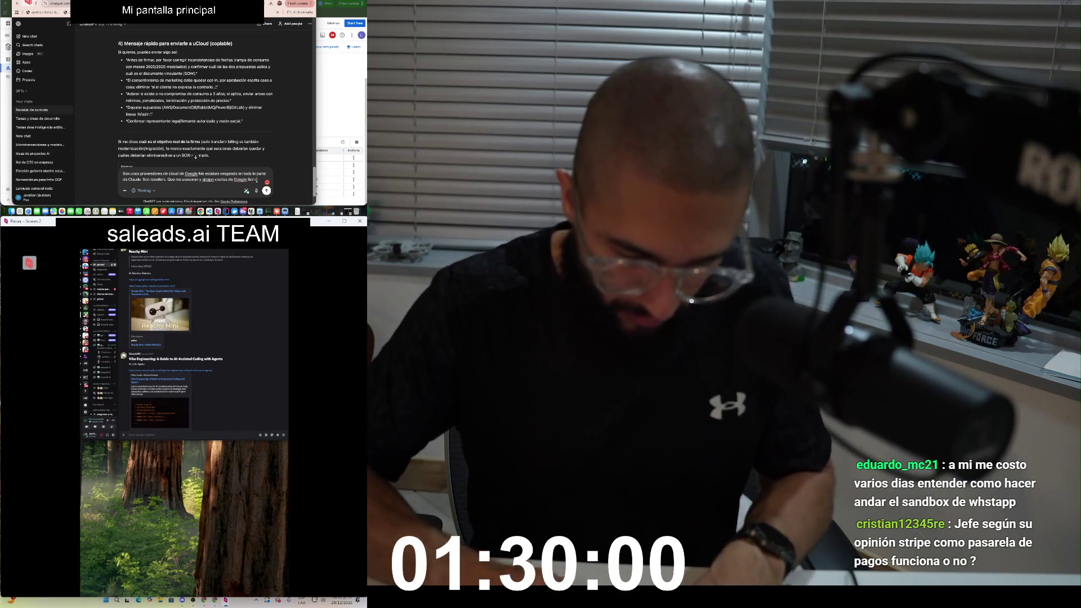
pyautogui.write('rs.')
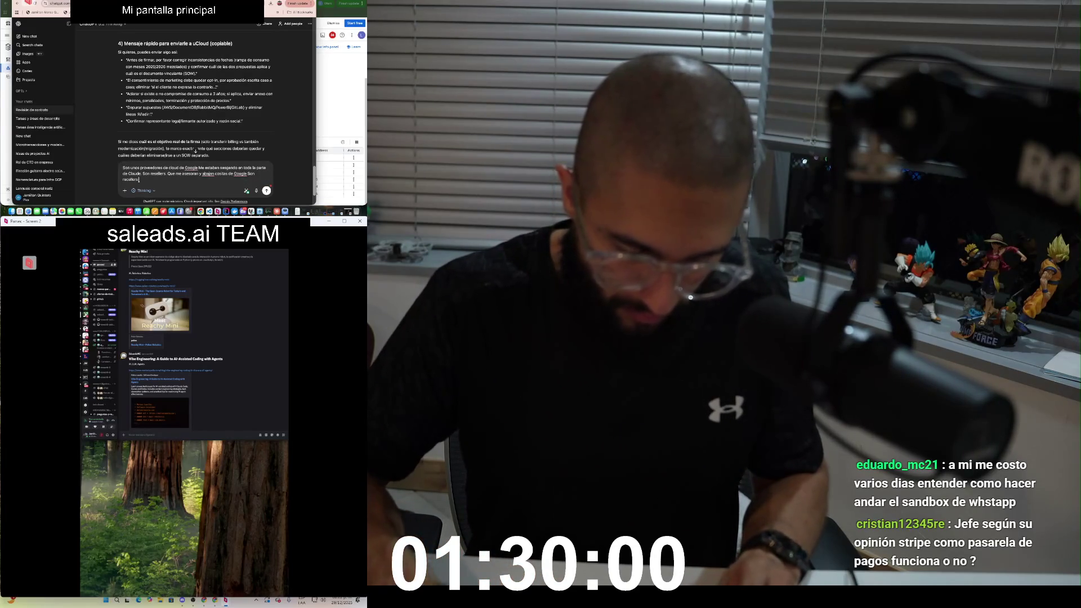
pyautogui.write(' hay cosas criticas debemos verlas bien por que no quede')
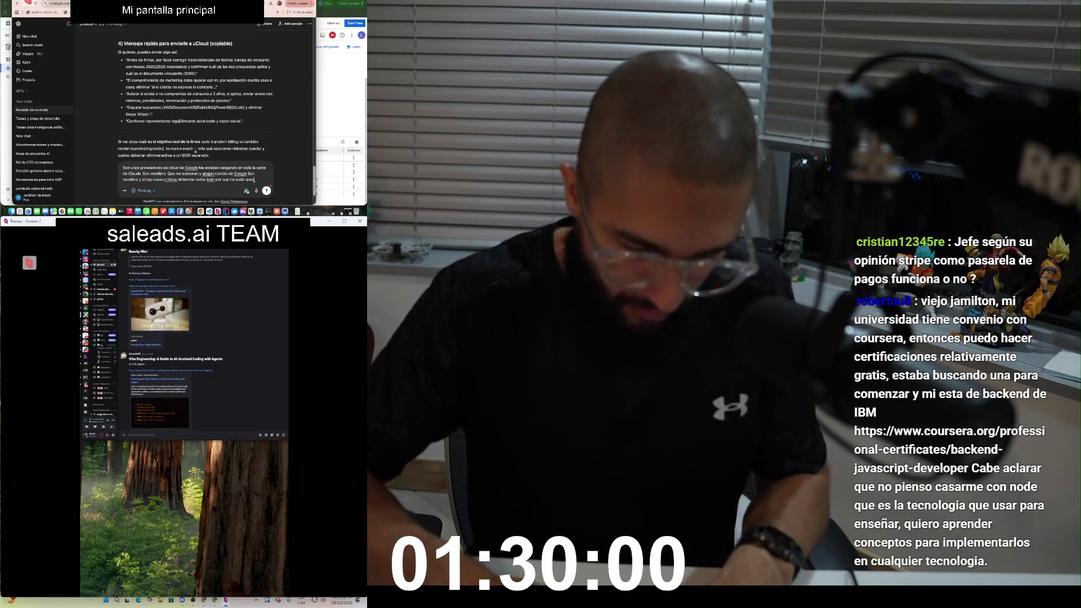
# Step: Finish the multi-paragraph follow-up asking for flexible contract clauses and send it
pyautogui.write('o a nada c')
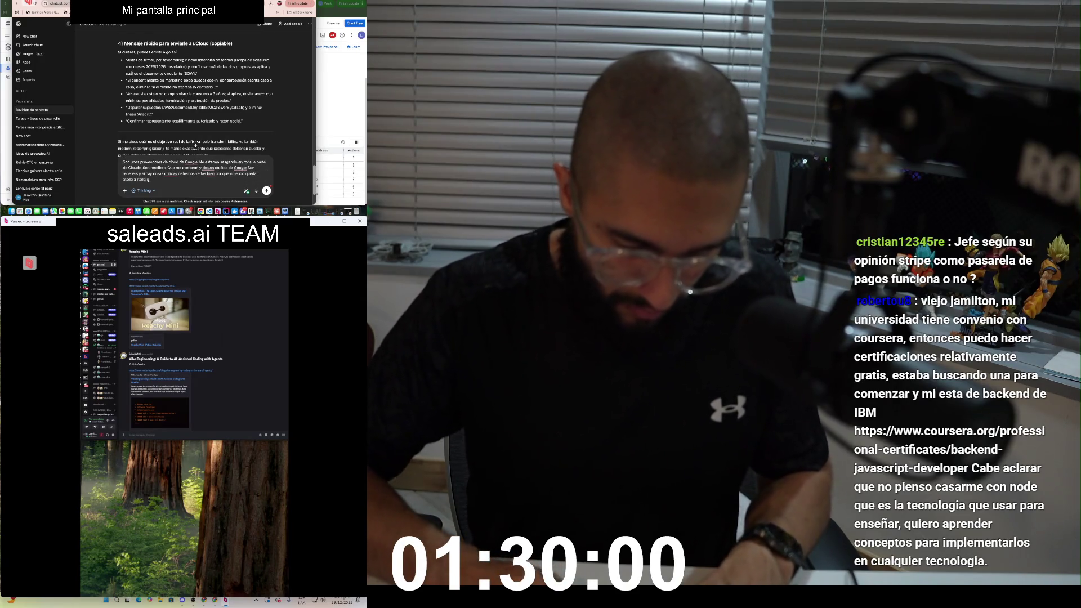
pyautogui.write('on ellos. N')
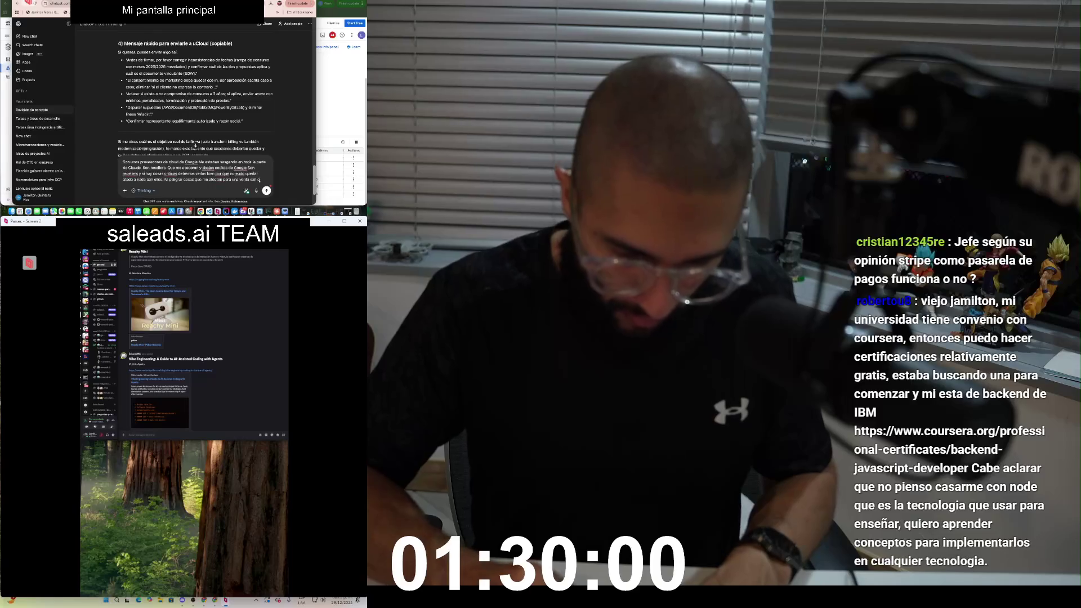
pyautogui.write('rsionistas futuros')
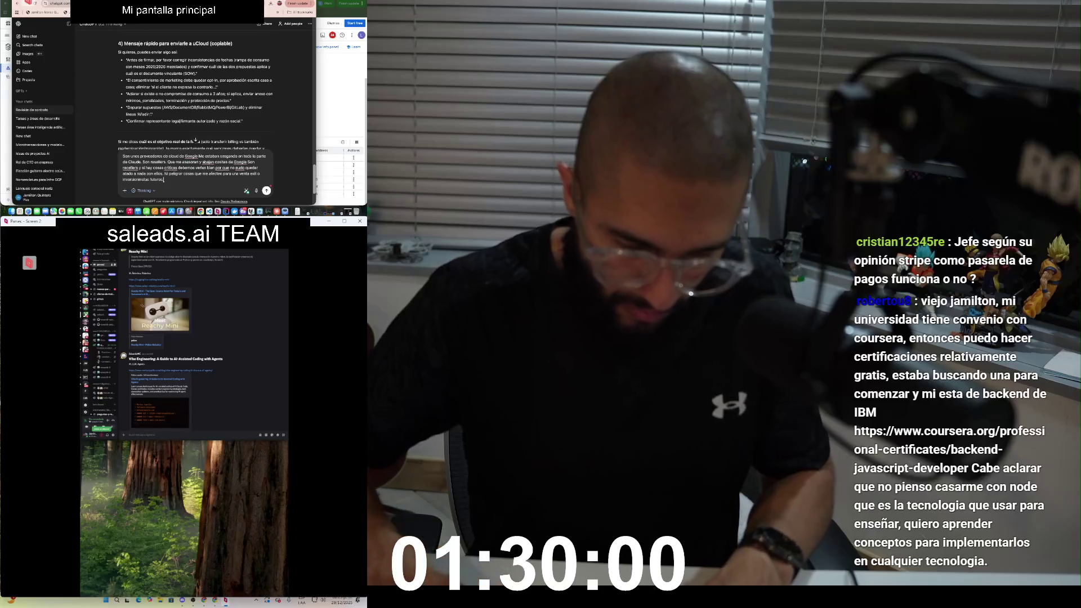
pyautogui.write('.')
pyautogui.hotkey('shift', 'Return')
pyautogui.hotkey('shift', 'Return')
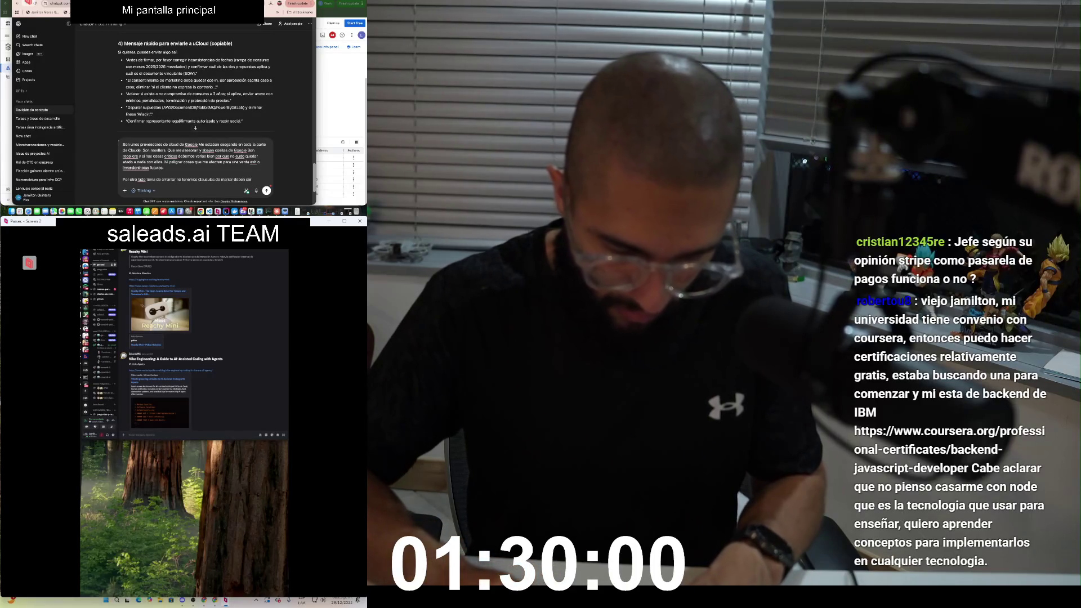
pyautogui.write(' clausulas flex')
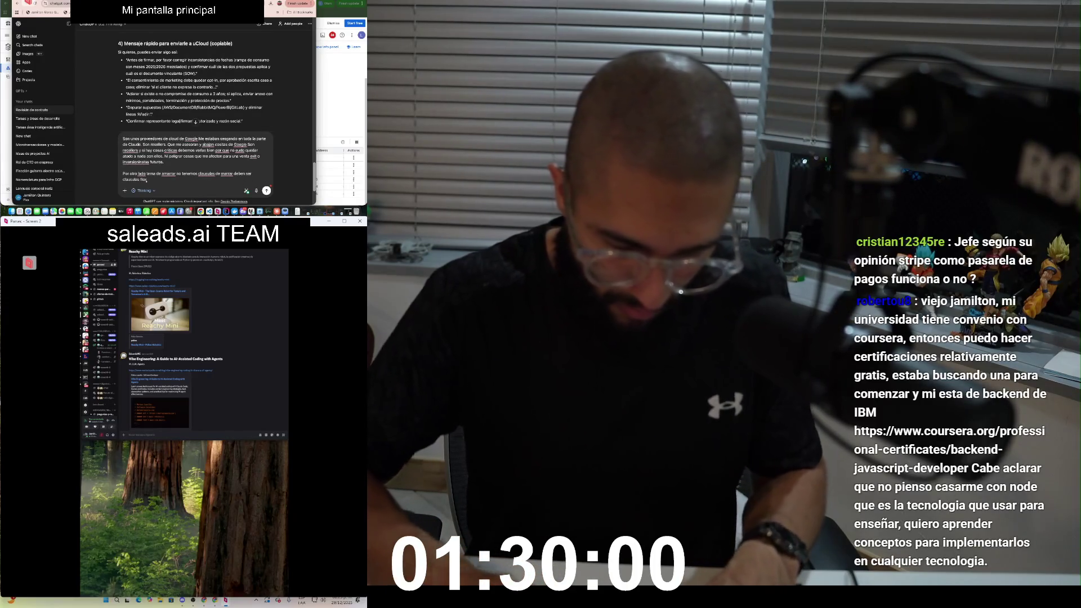
pyautogui.write('ibles.')
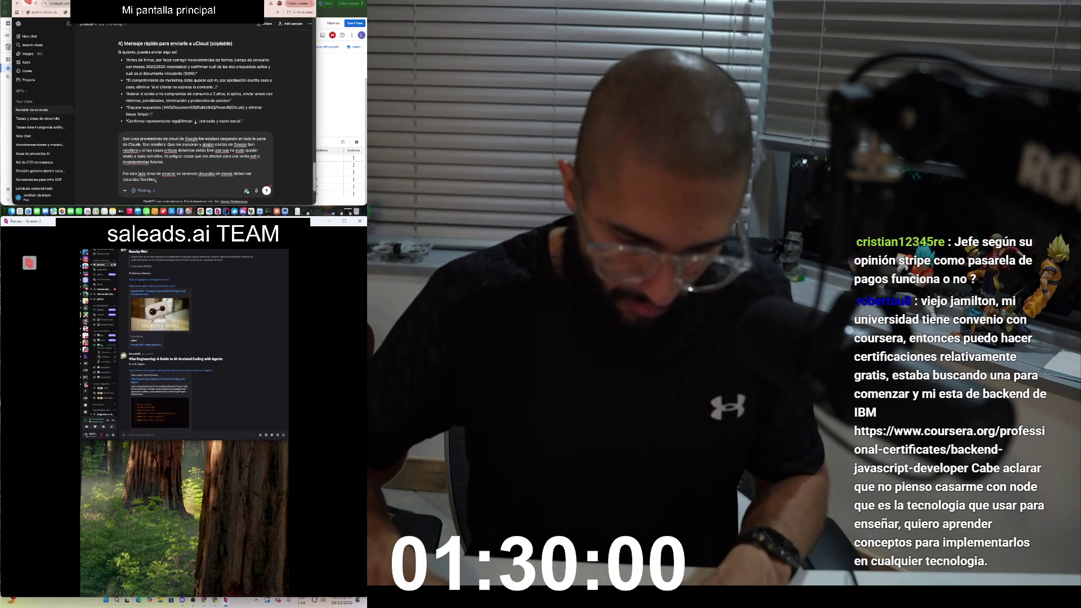
pyautogui.hotkey('shift', 'Return')
pyautogui.hotkey('shift', 'Return')
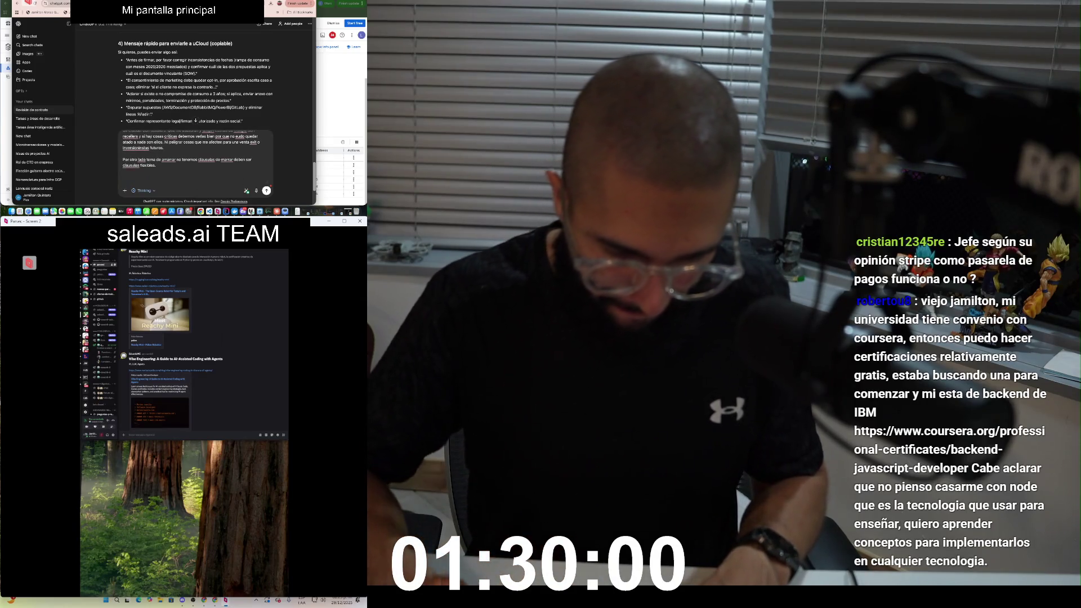
pyautogui.press('Return')
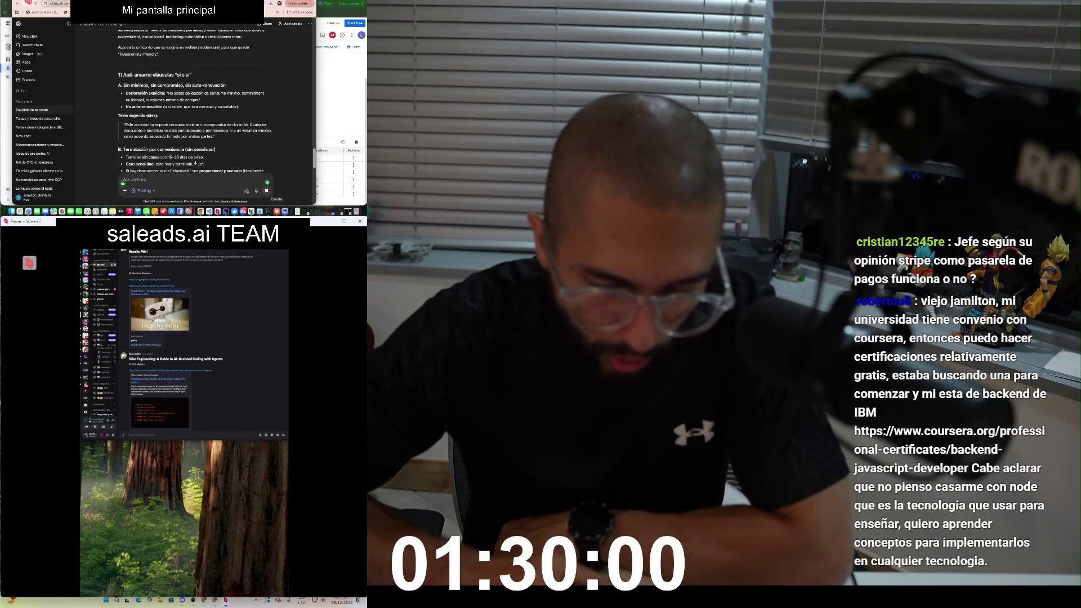
# Step: Switch away from ChatGPT to the window with the PDF document
pyautogui.press('super+Tab')
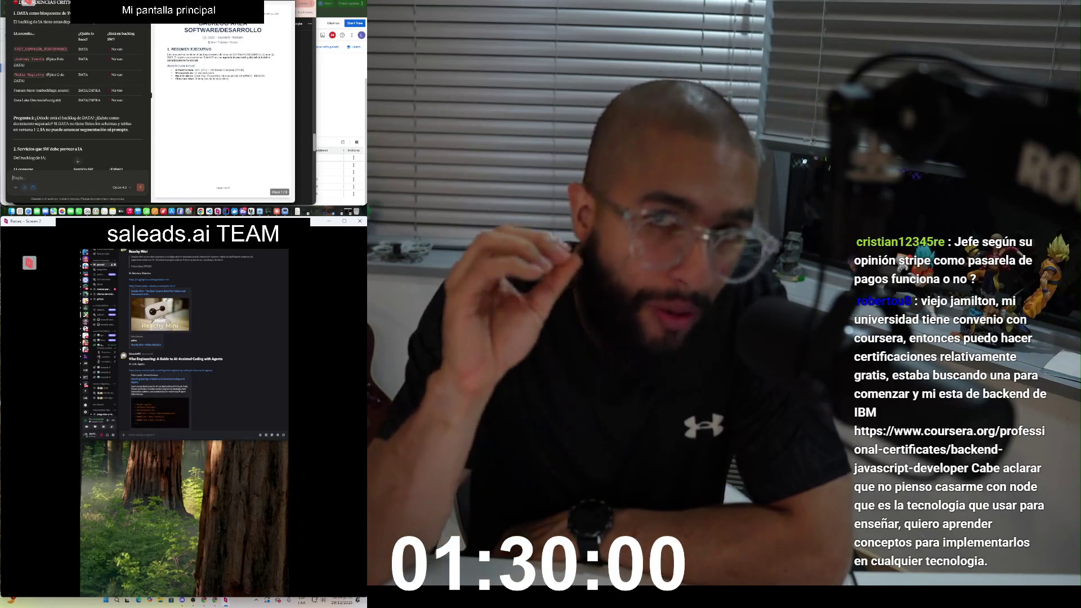
pyautogui.scroll(-5, 224, 113)
pyautogui.scroll(-10, 224, 112)
pyautogui.scroll(-10, 224, 113)
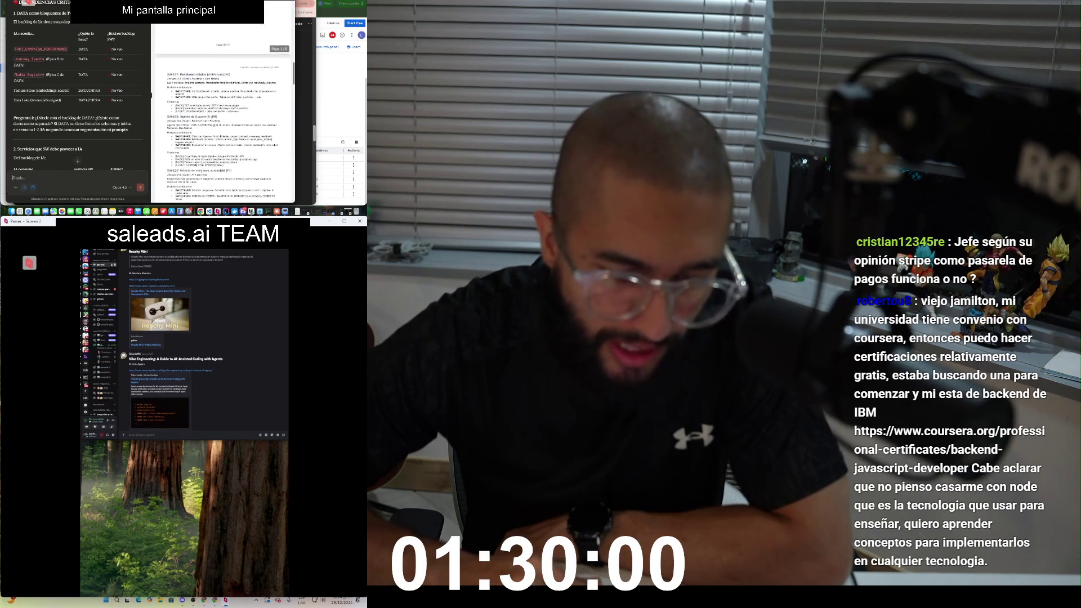
pyautogui.scroll(-8, 224, 112)
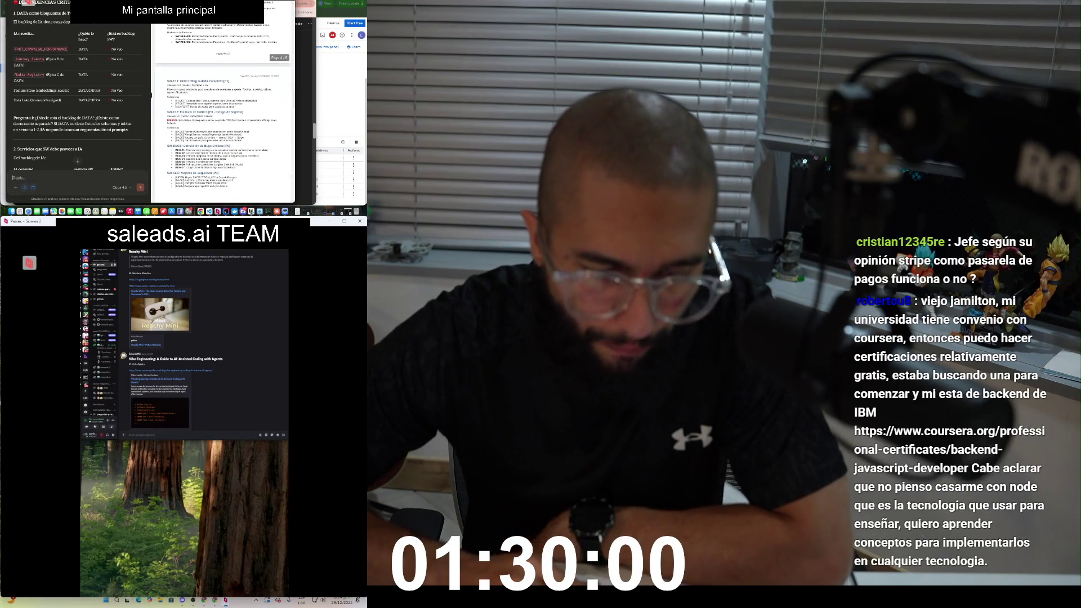
pyautogui.scroll(-8, 224, 112)
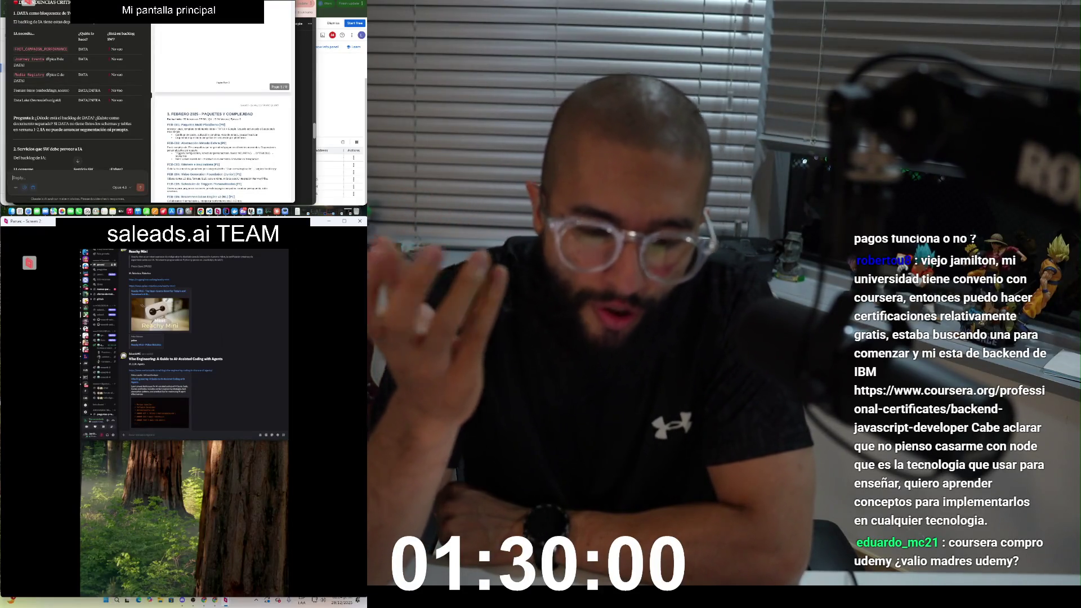
pyautogui.scroll(-5, 223, 112)
pyautogui.scroll(-2, 223, 113)
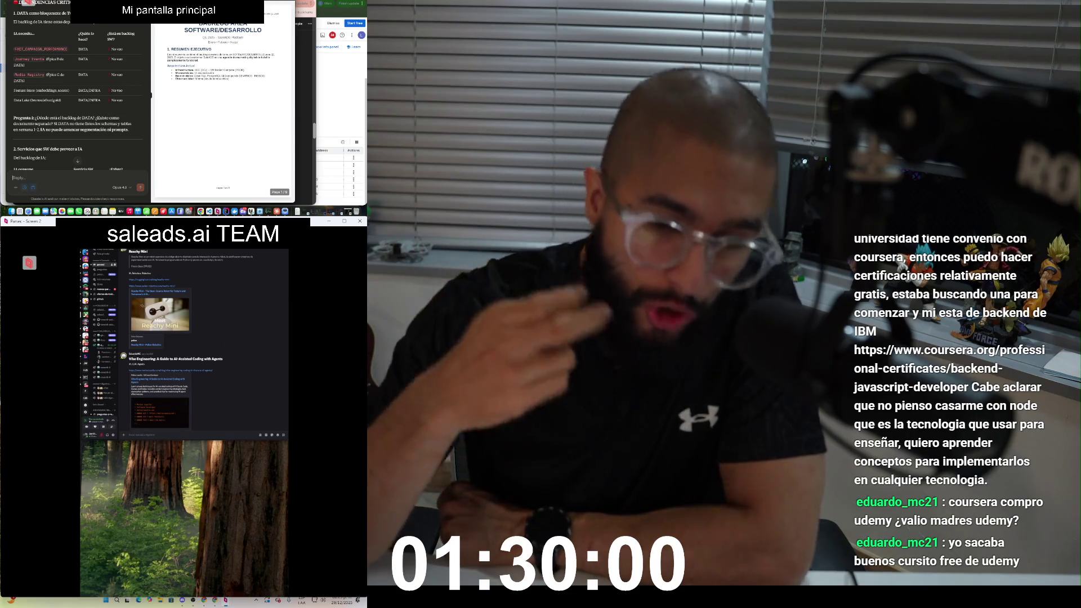
# Step: Return to ChatGPT and read the first anti-lock-in contract recommendations
pyautogui.hotkey('alt', 'Tab')
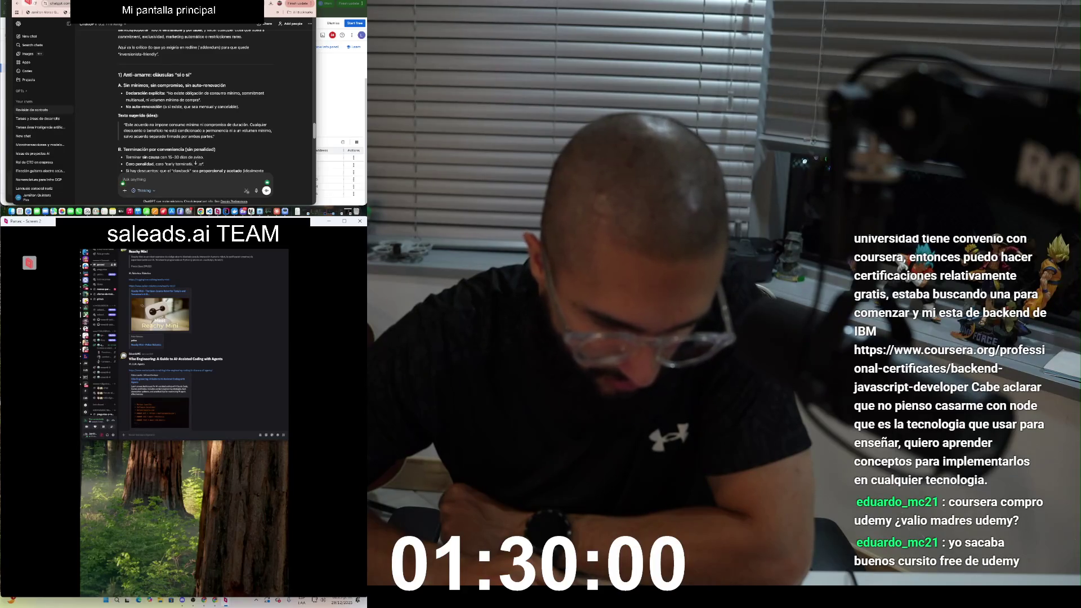
pyautogui.scroll(-2, 195, 107)
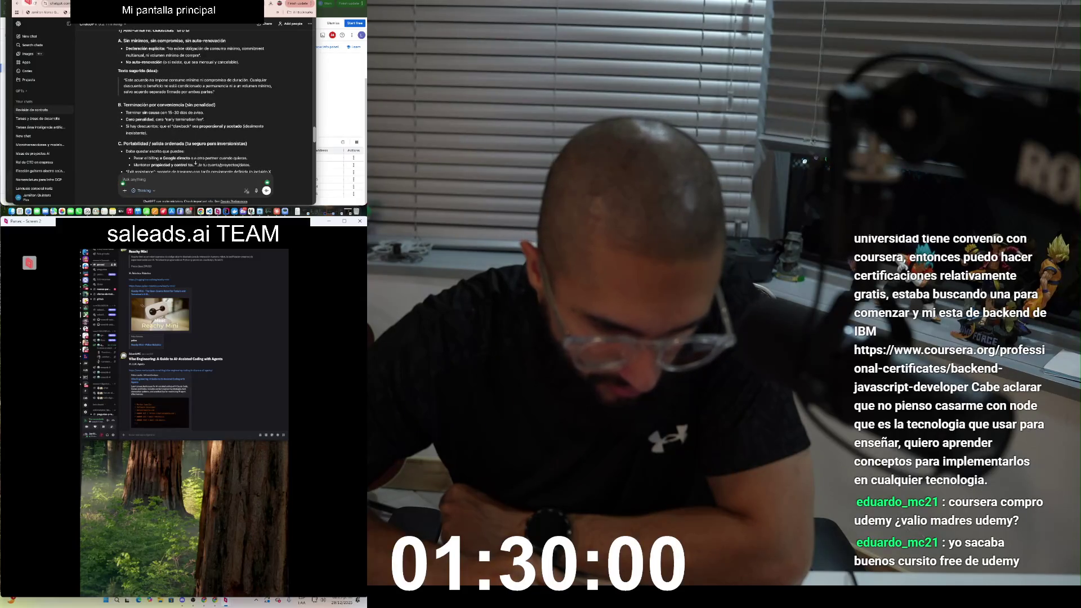
pyautogui.scroll(-2, 195, 163)
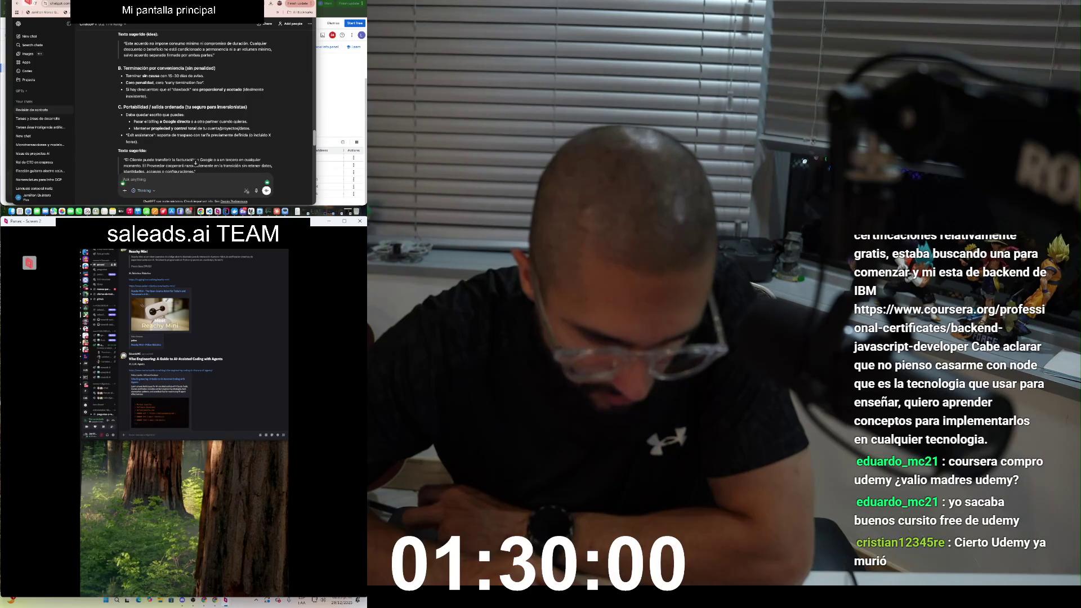
pyautogui.scroll(-3, 194, 113)
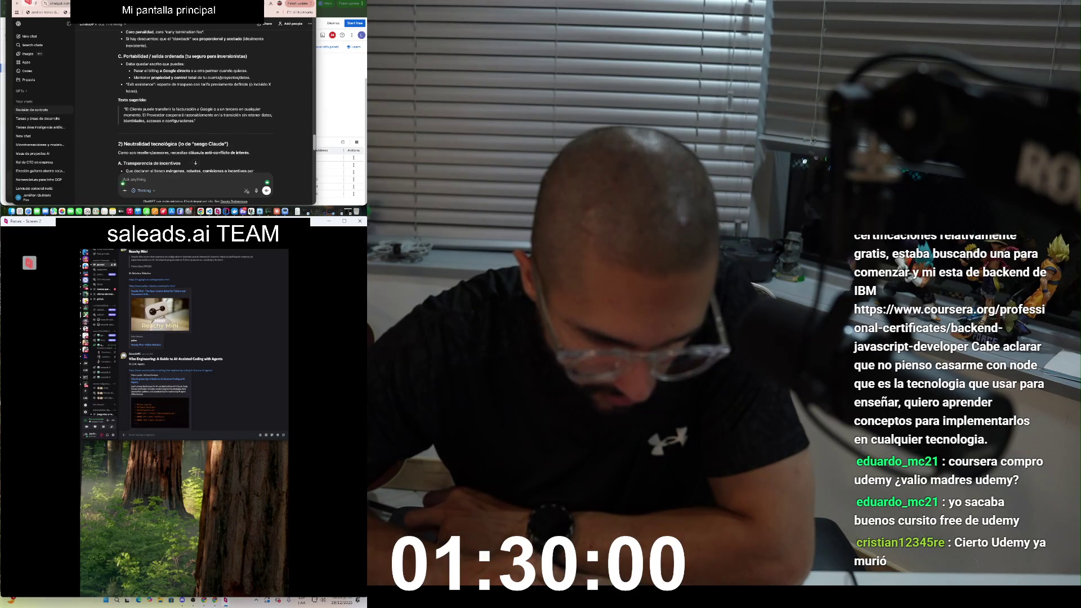
pyautogui.scroll(-4, 194, 113)
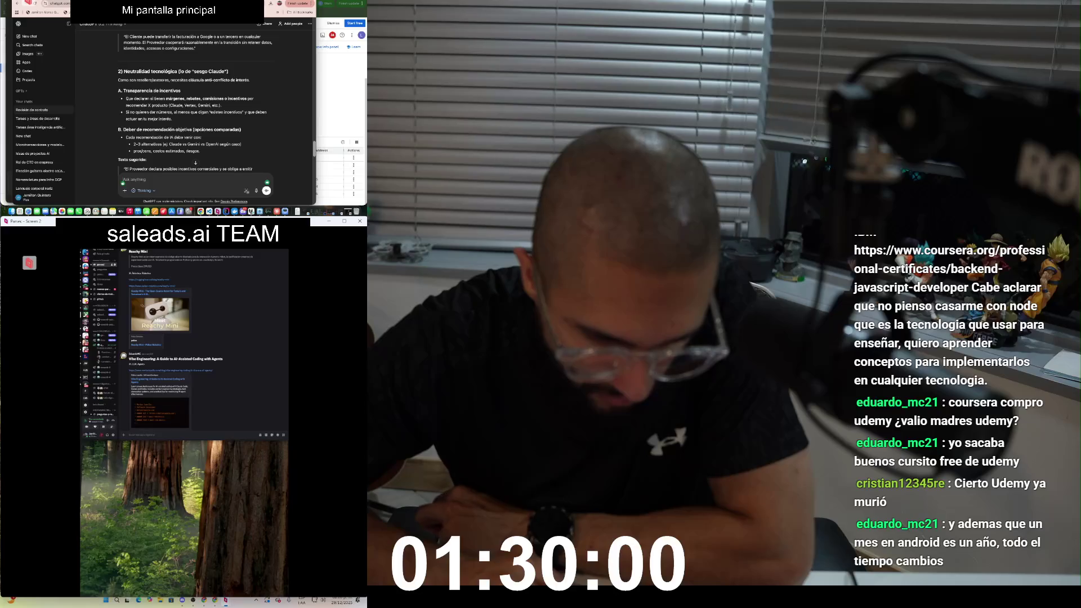
pyautogui.scroll(-2, 195, 113)
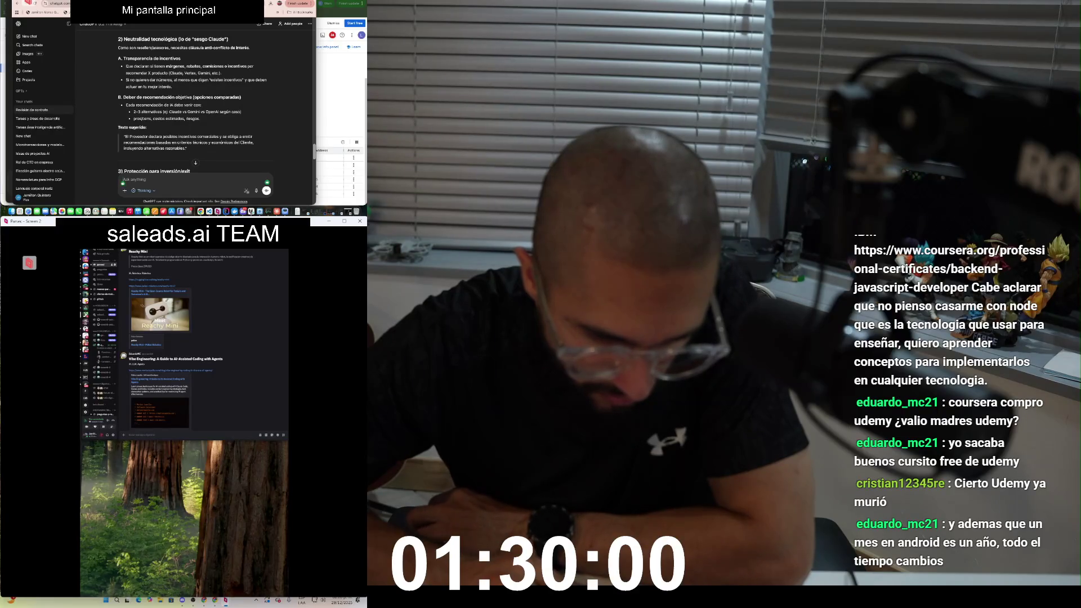
pyautogui.scroll(-3, 195, 112)
pyautogui.scroll(-3, 196, 162)
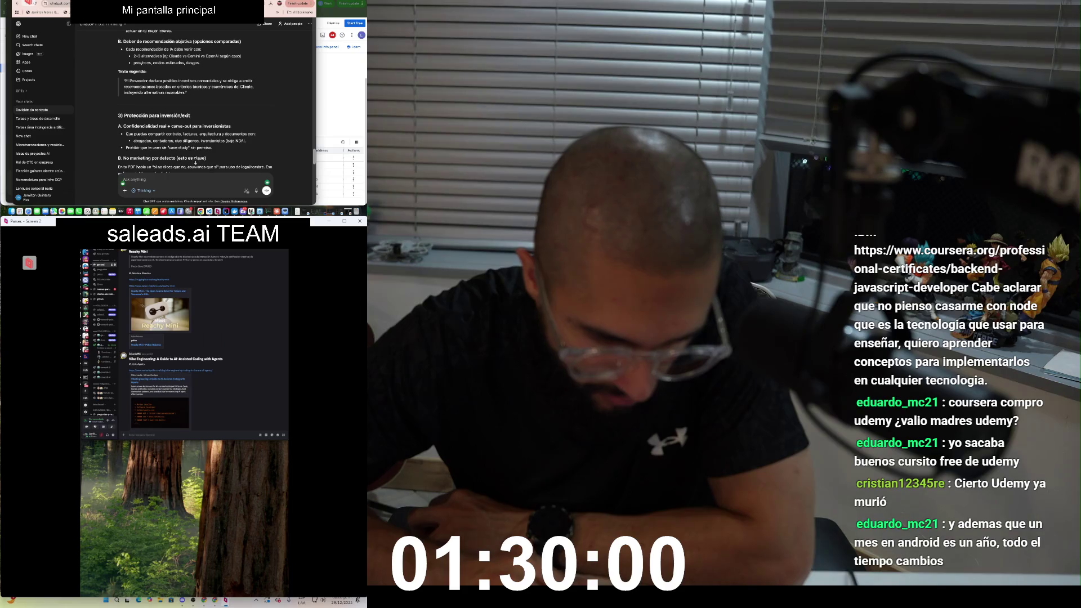
# Step: Read on to the 10-point flexibility checklist, one-line pitch and addendum offer
pyautogui.scroll(-2, 196, 162)
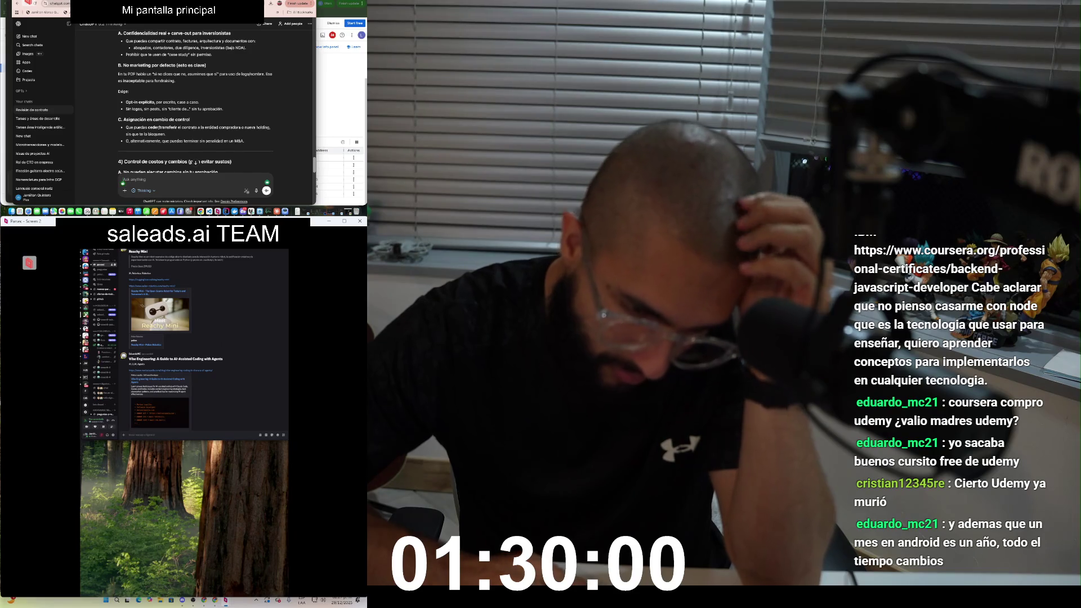
pyautogui.scroll(-3, 194, 112)
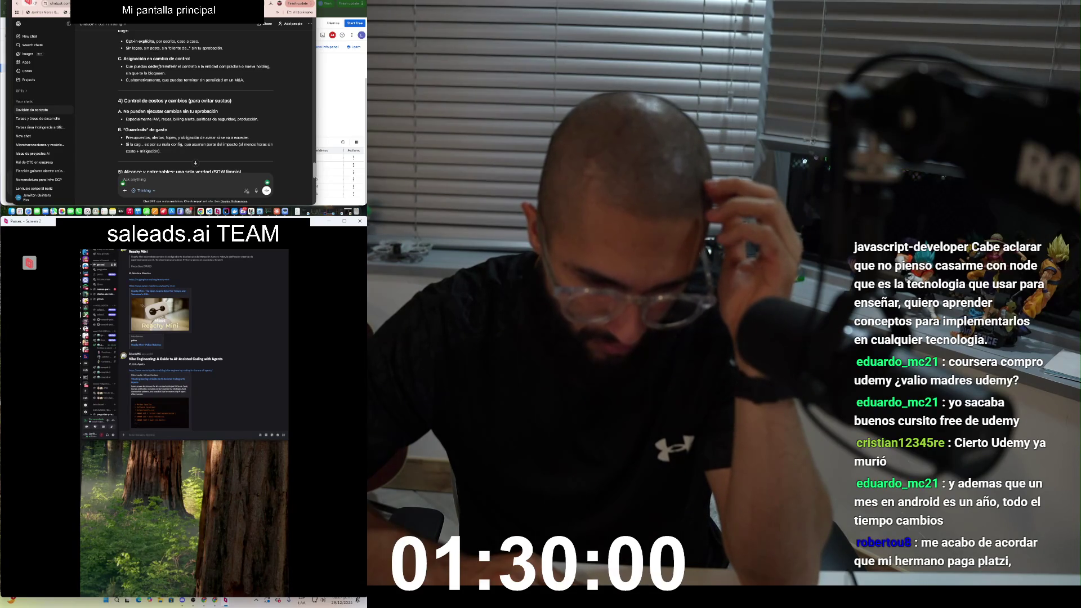
pyautogui.scroll(-2, 194, 113)
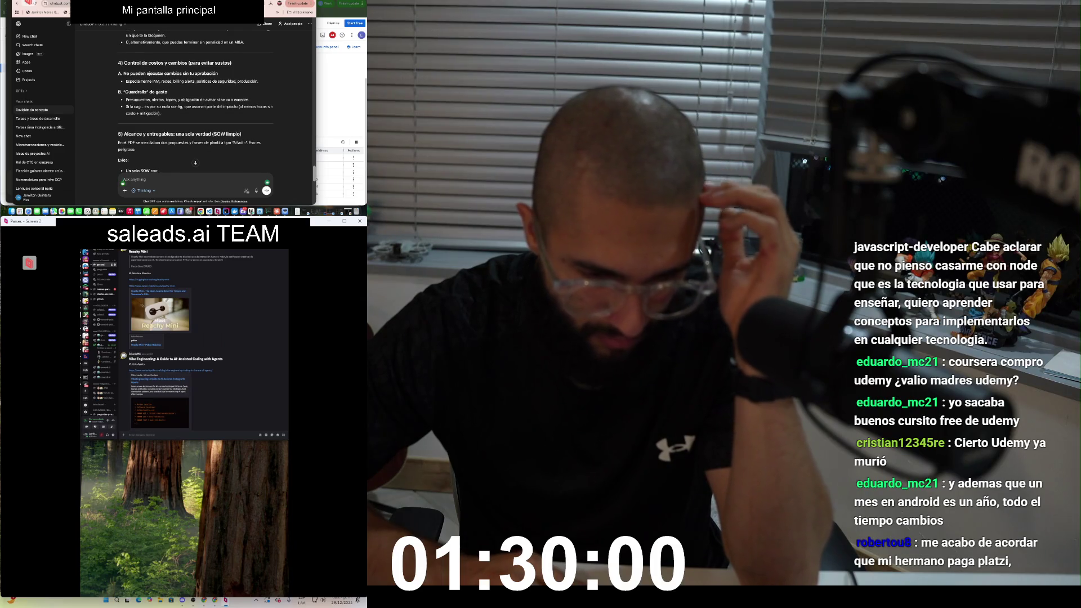
pyautogui.scroll(-1, 195, 113)
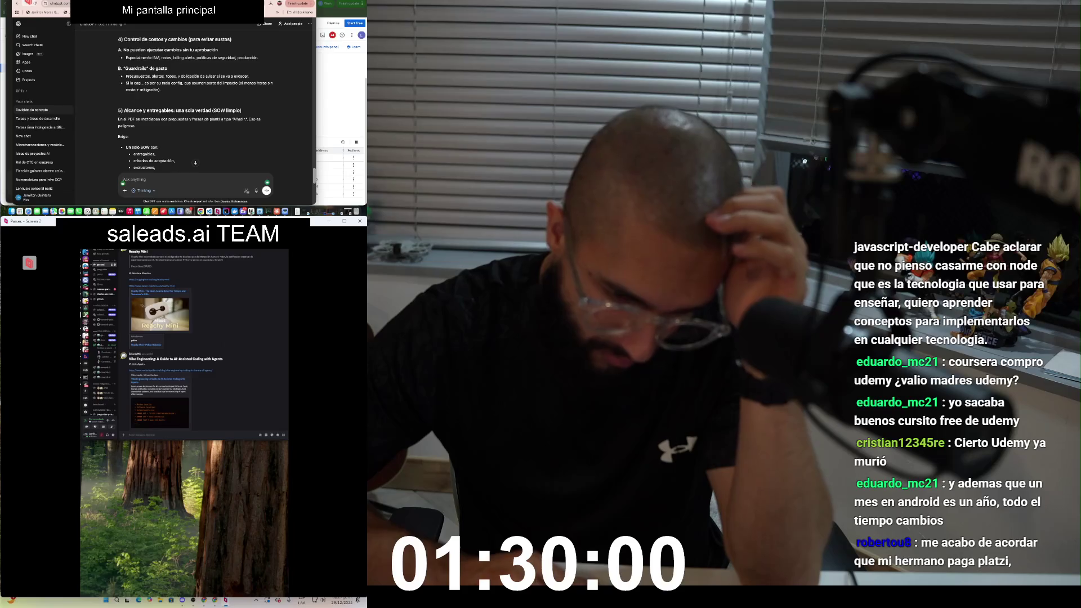
pyautogui.scroll(-1, 194, 112)
pyautogui.scroll(-2, 194, 112)
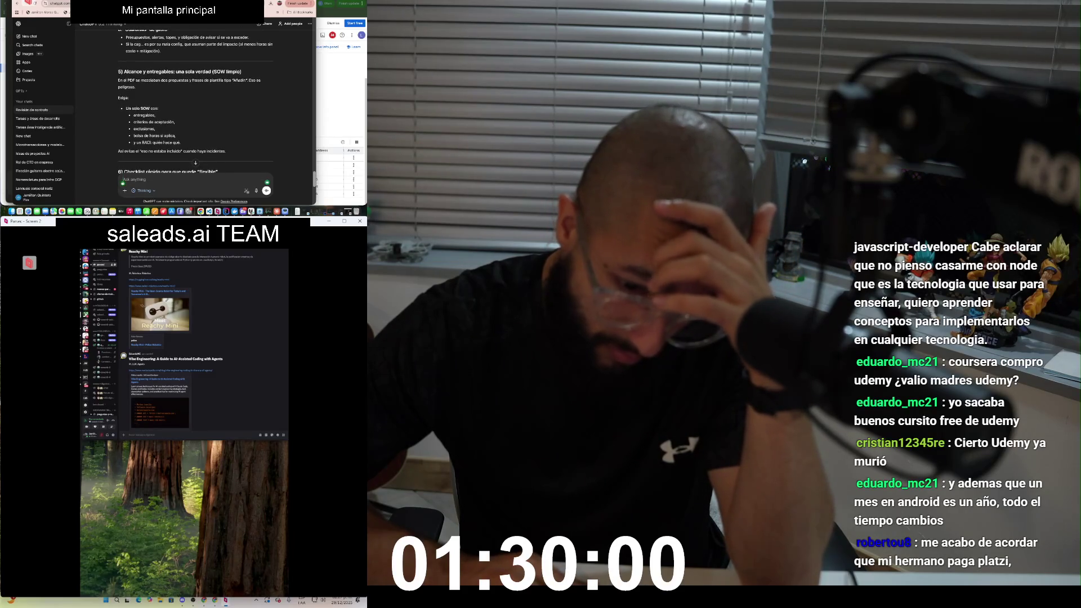
pyautogui.scroll(-3, 194, 113)
pyautogui.scroll(-2, 195, 113)
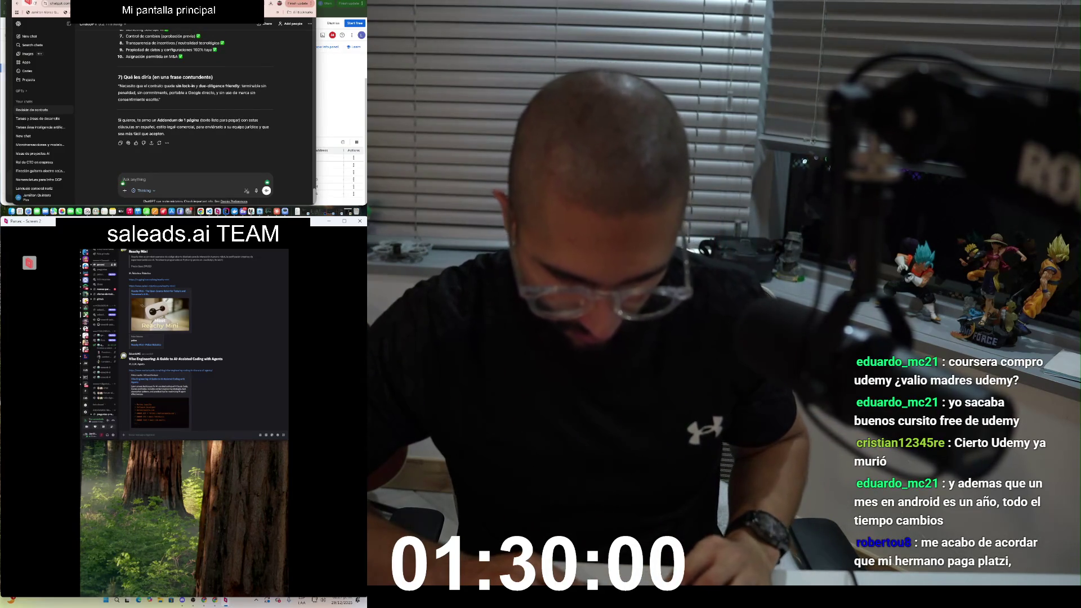
# Step: Select the one-sentence contract demand under section 7, then search WhatsApp chats for uCloud
pyautogui.moveTo(118, 86); pyautogui.dragTo(160, 100)
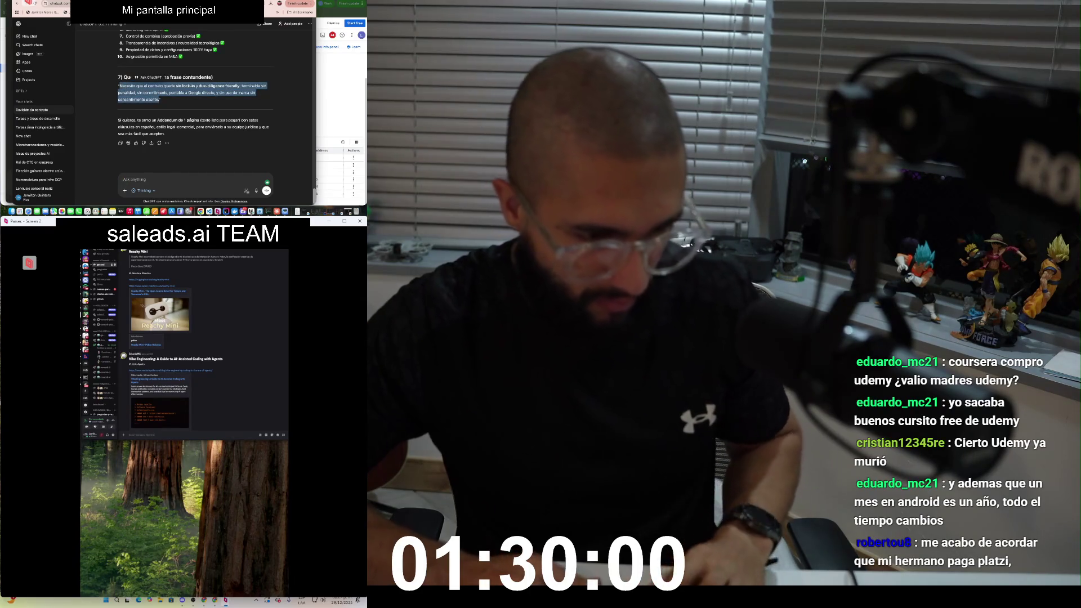
pyautogui.press('super+Tab')
pyautogui.press('BackSpace')
pyautogui.press('BackSpace')
pyautogui.press('BackSpace')
# Step: Find the uCloud contact by name, open their WhatsApp chat and start typing a greeting
pyautogui.write('Juli')
pyautogui.write('ana qurd')
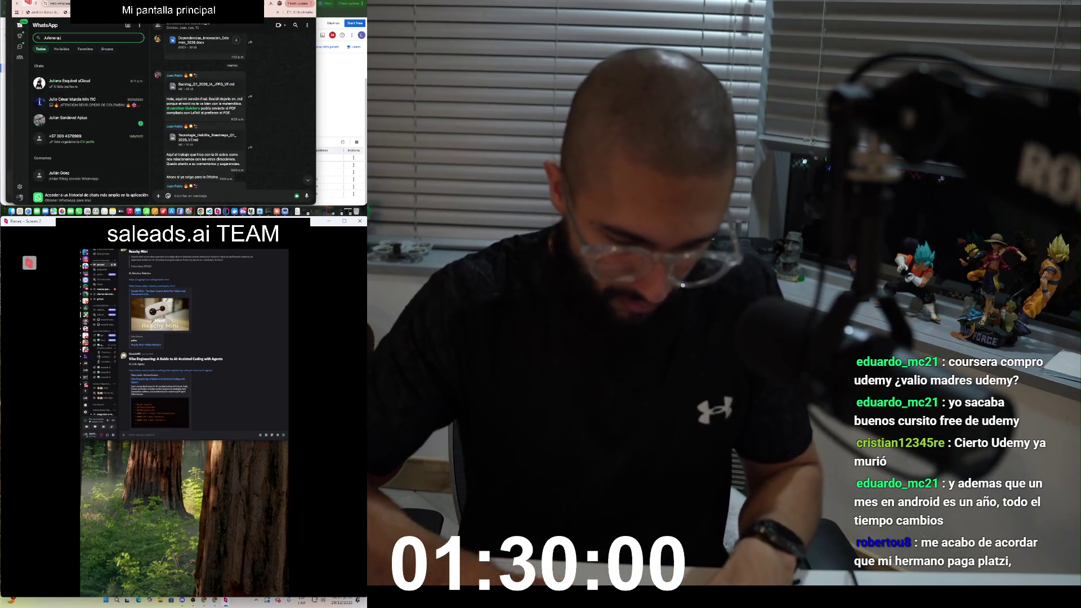
pyautogui.press('BackSpace')
pyautogui.press('BackSpace')
pyautogui.press('BackSpace')
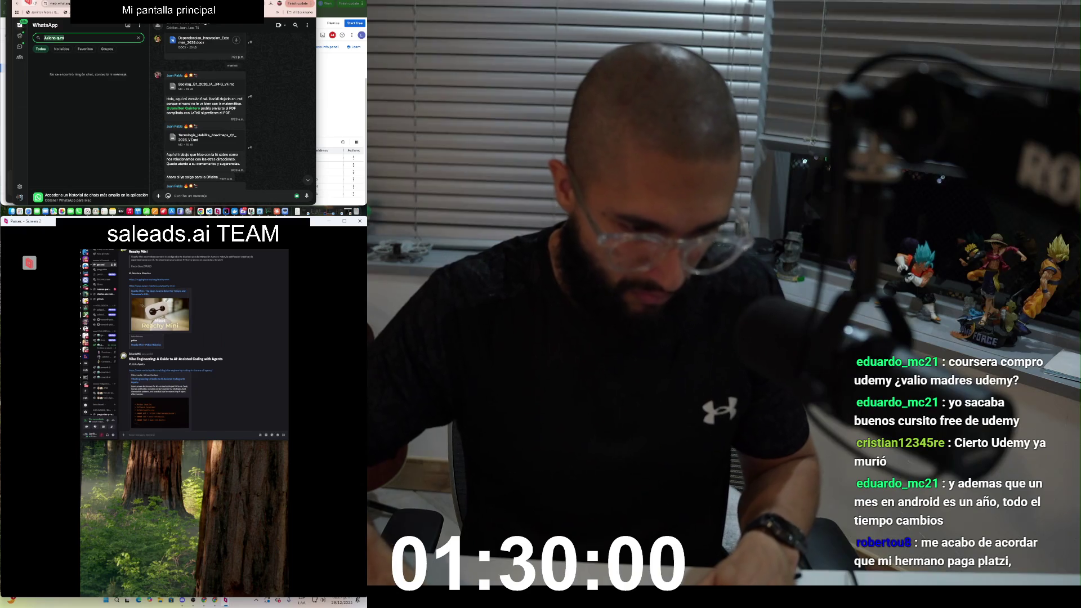
pyautogui.write('Ju')
pyautogui.press('Return')
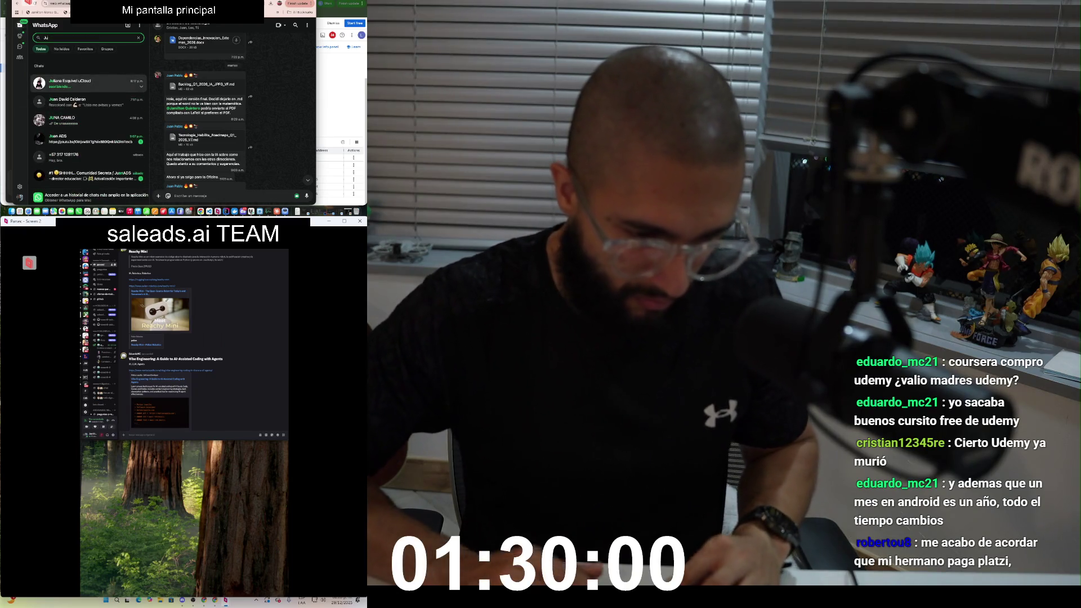
pyautogui.write('¡')
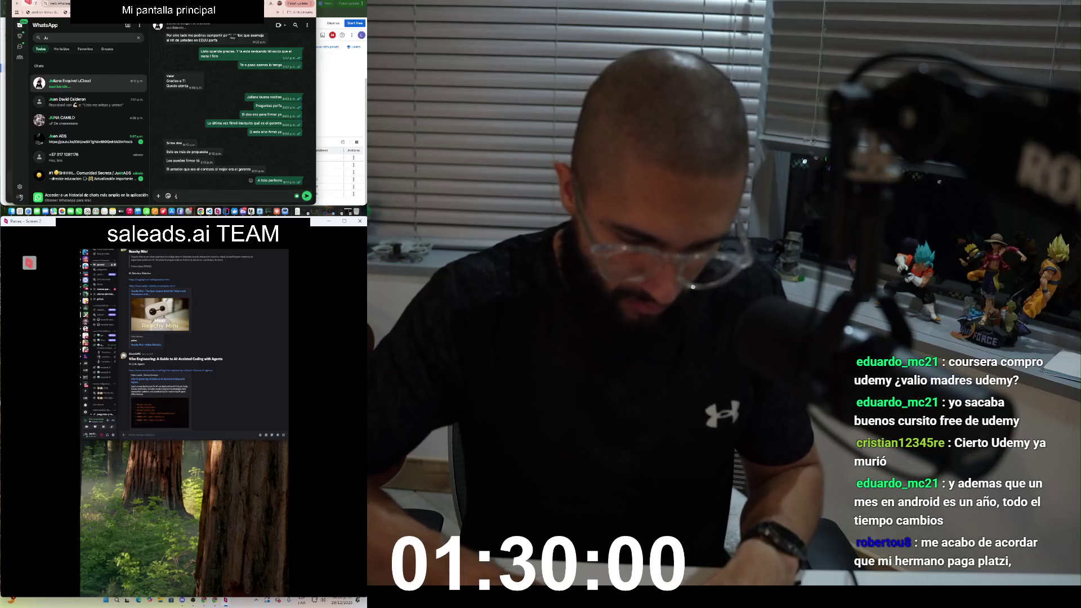
pyautogui.write('n qurie')
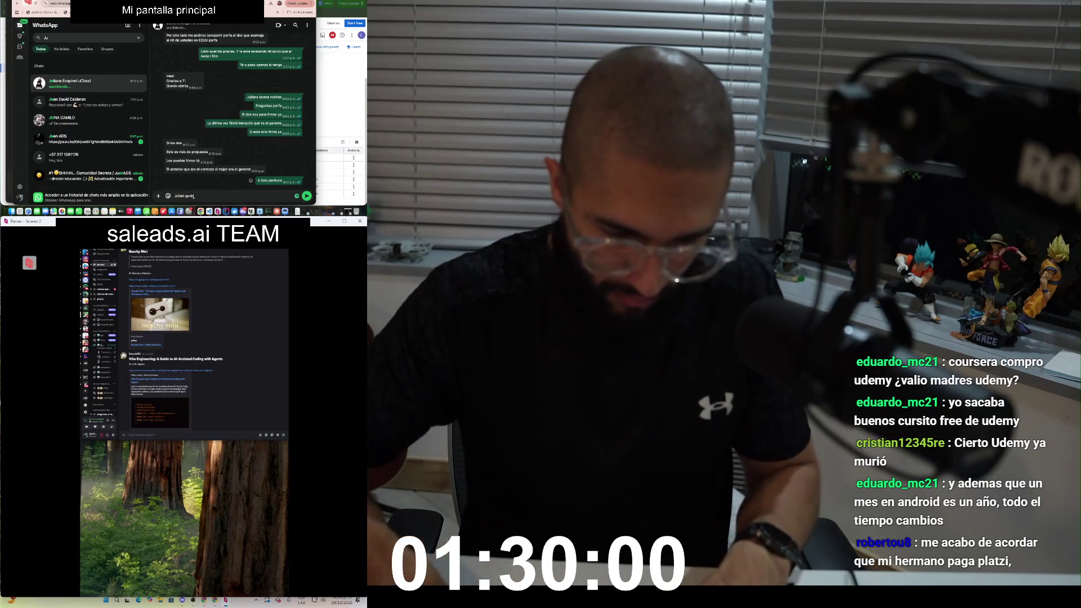
pyautogui.write('erida')
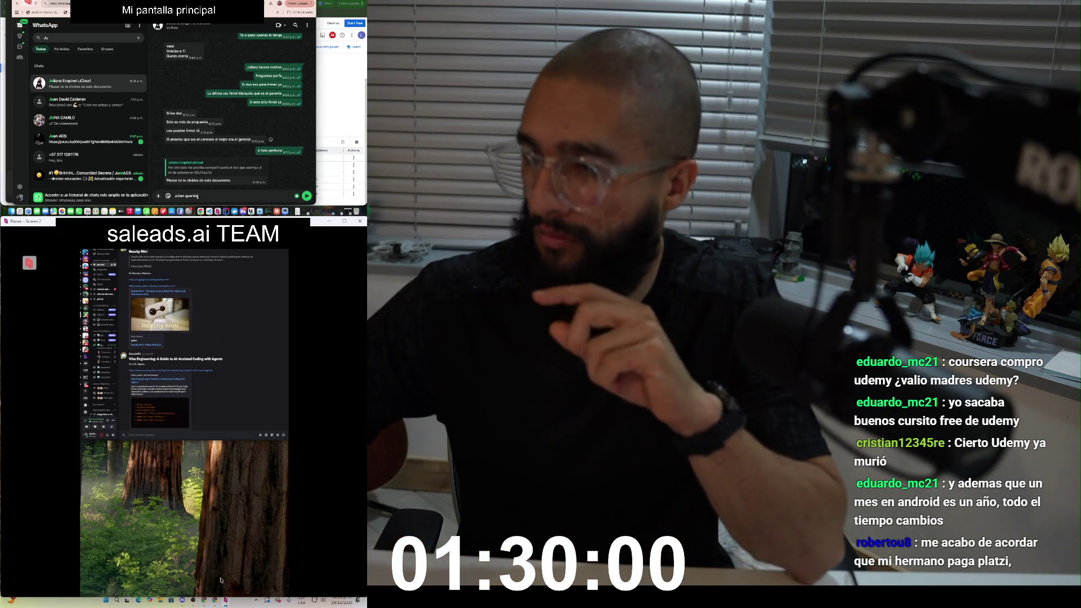
pyautogui.click(217, 597)
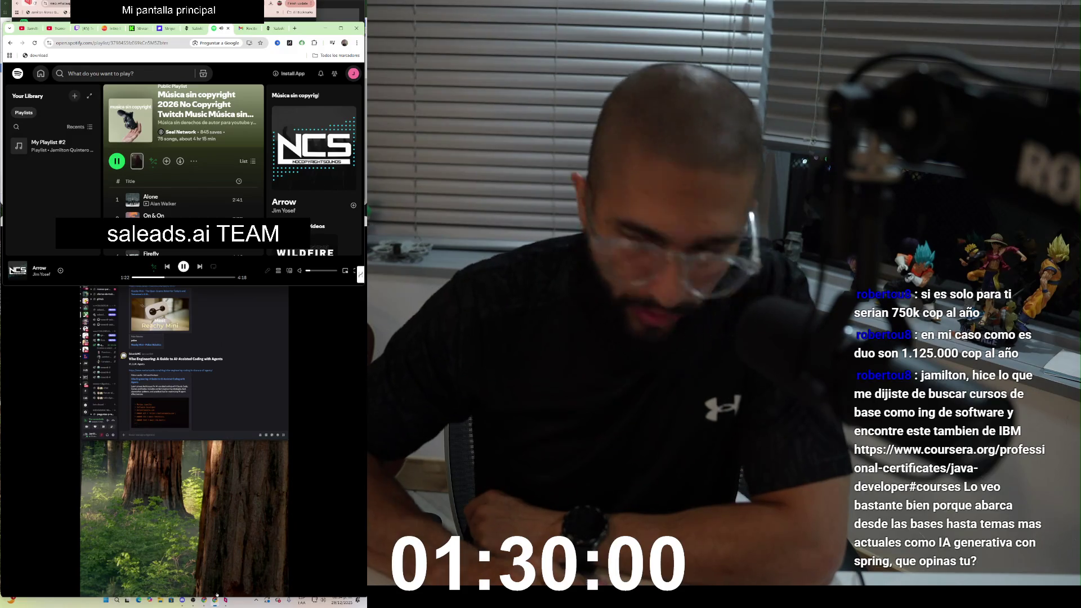
# Step: Turn the Spotify volume up slightly while Arrow plays
pyautogui.click(313, 271)
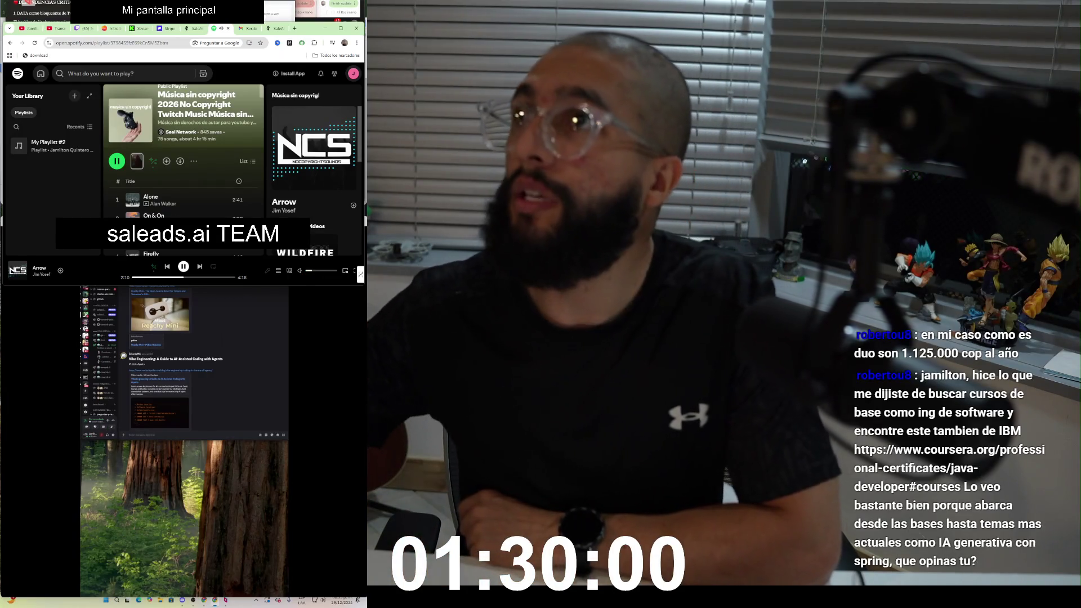
# Step: Minimize the Spotify window to clear the screen
pyautogui.click(326, 29)
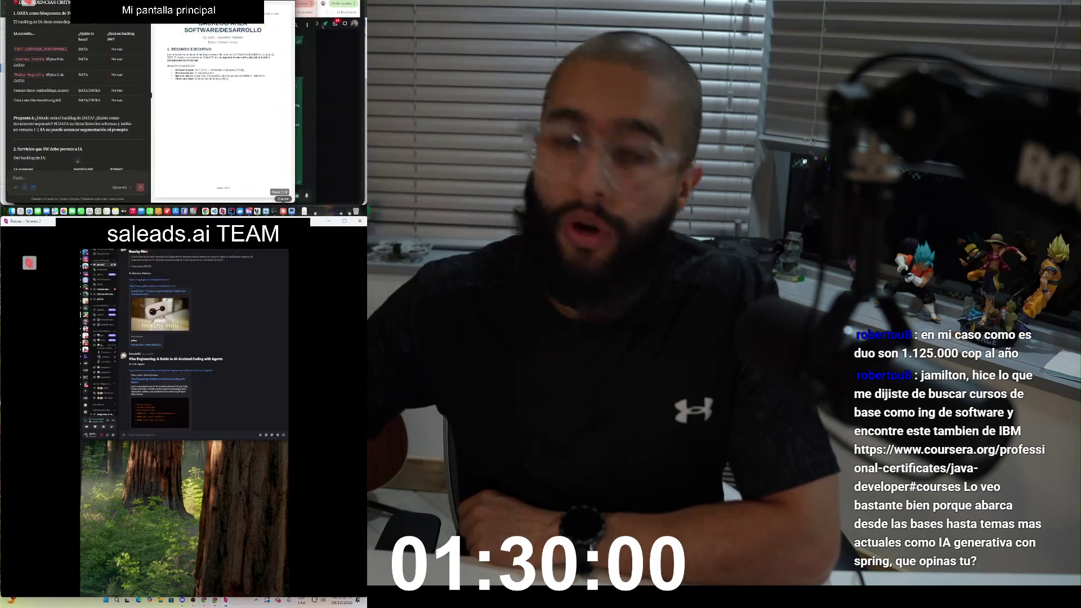
# Step: Check the Twitch Creator Dashboard and live channel page, then switch to the Coursera Java certificate tab
pyautogui.click(324, 26)
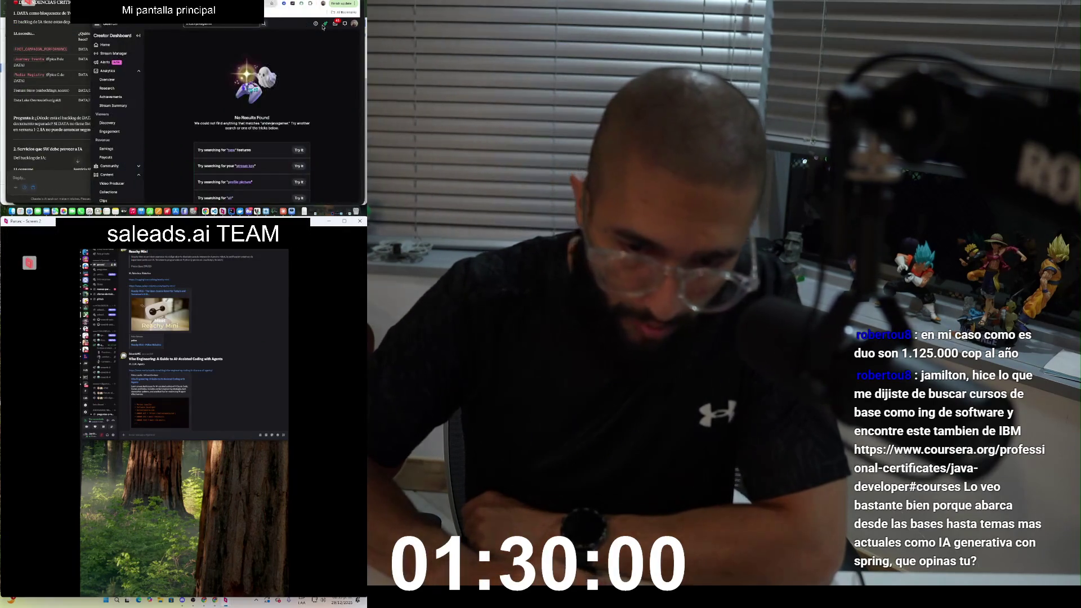
pyautogui.click(324, 25)
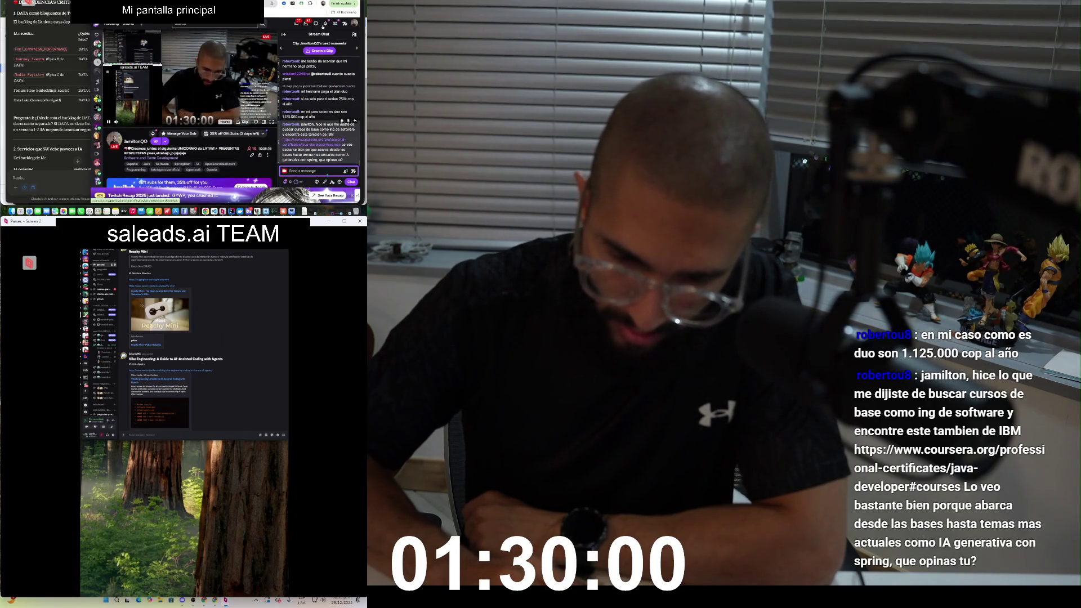
pyautogui.click(323, 26)
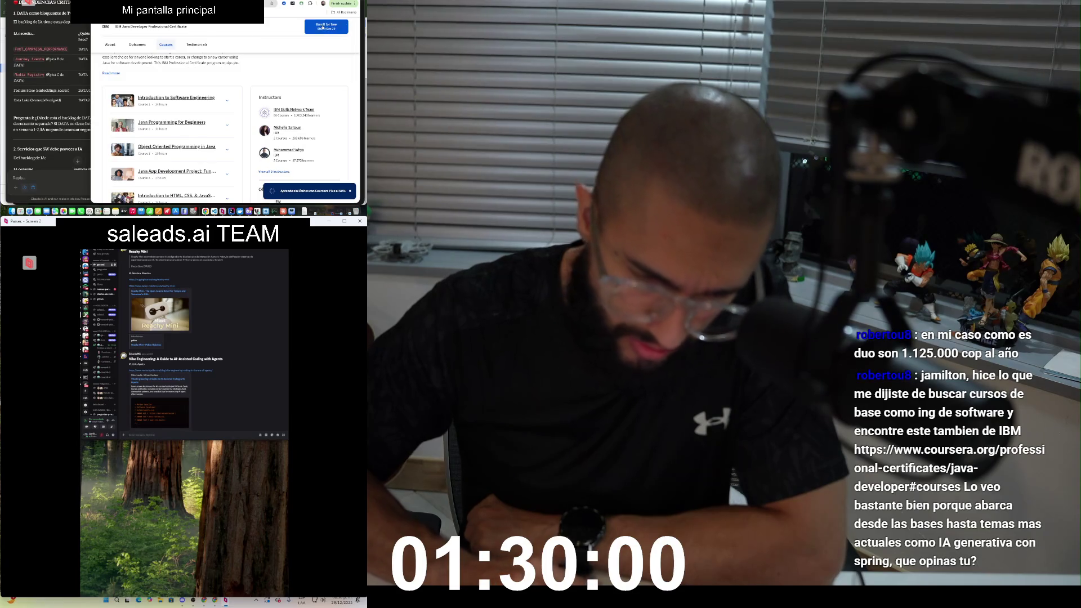
# Step: Expand course details for Java Programming for Beginners and Object Oriented Programming in Java
pyautogui.scroll(-1, 323, 28)
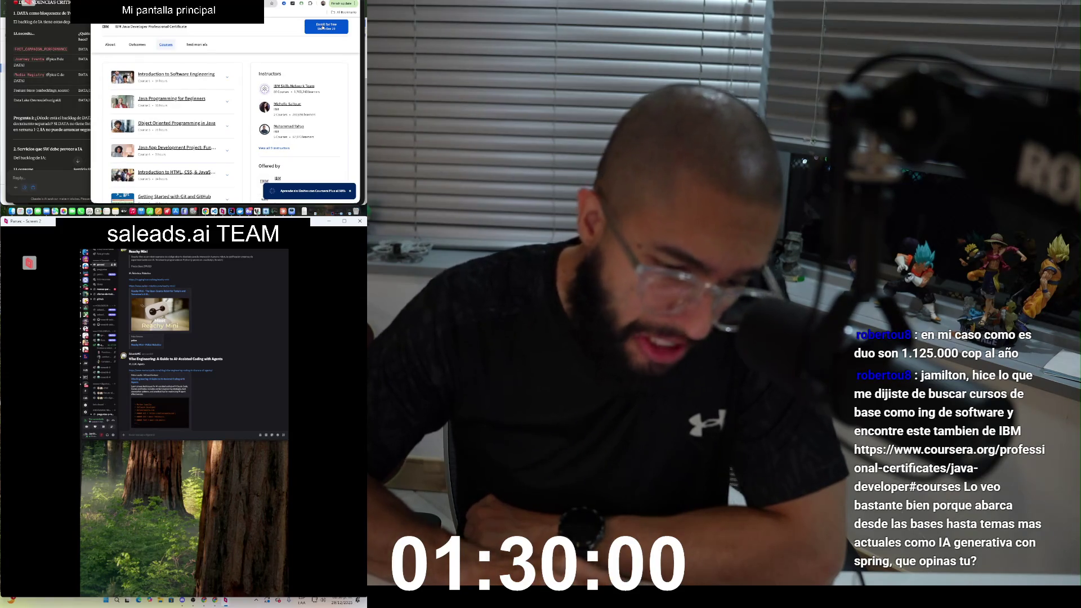
pyautogui.scroll(-5, 322, 28)
pyautogui.scroll(6, 322, 27)
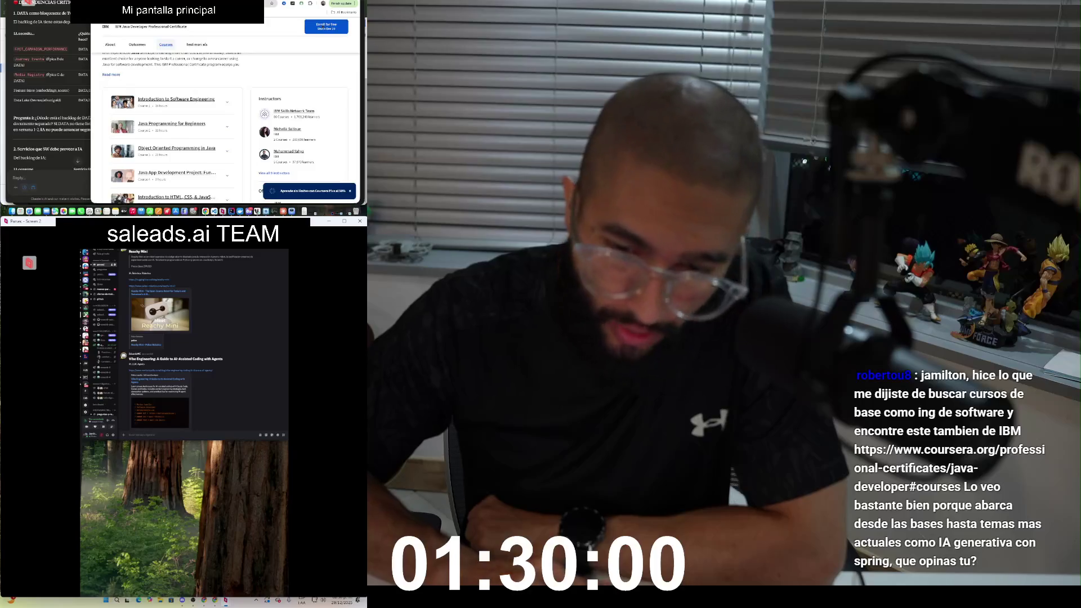
pyautogui.scroll(1, 323, 26)
pyautogui.scroll(-1, 323, 25)
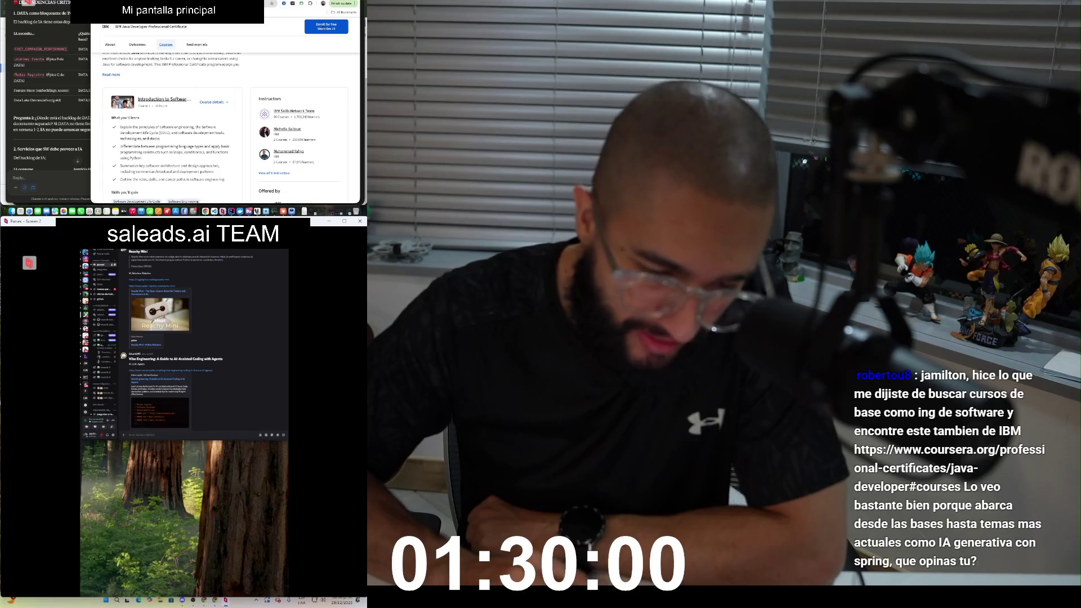
pyautogui.scroll(-5, 225, 124)
pyautogui.scroll(1, 225, 124)
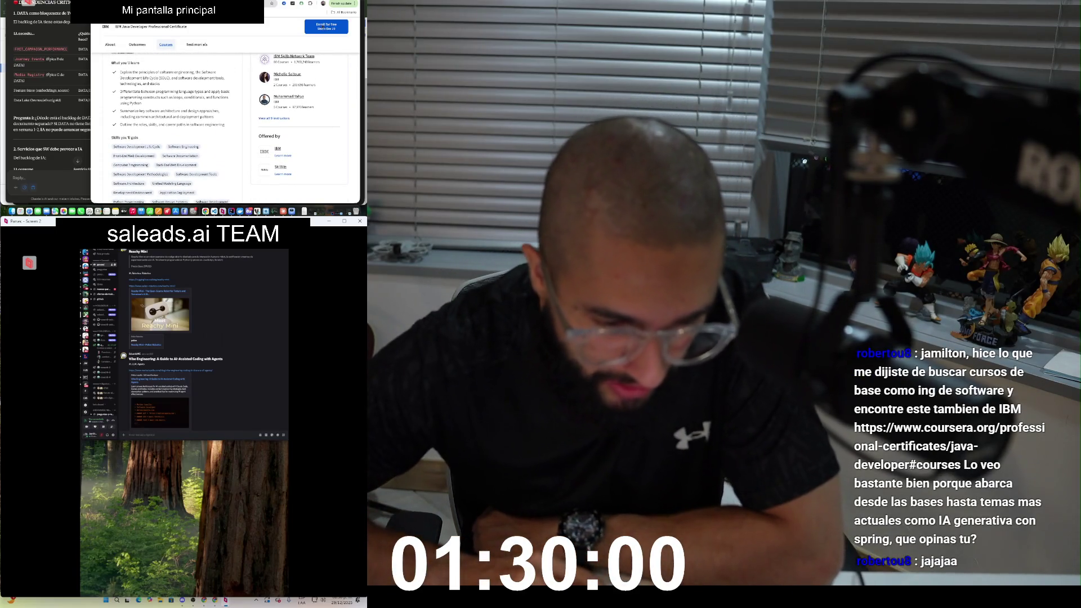
pyautogui.scroll(-2, 225, 124)
pyautogui.scroll(-1, 225, 124)
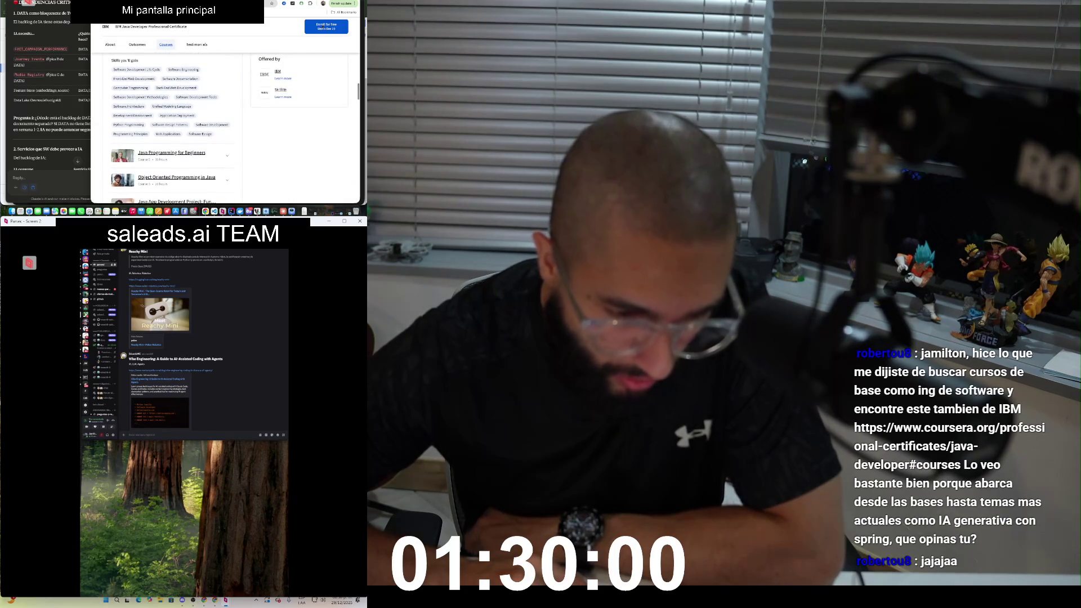
pyautogui.scroll(-1, 225, 124)
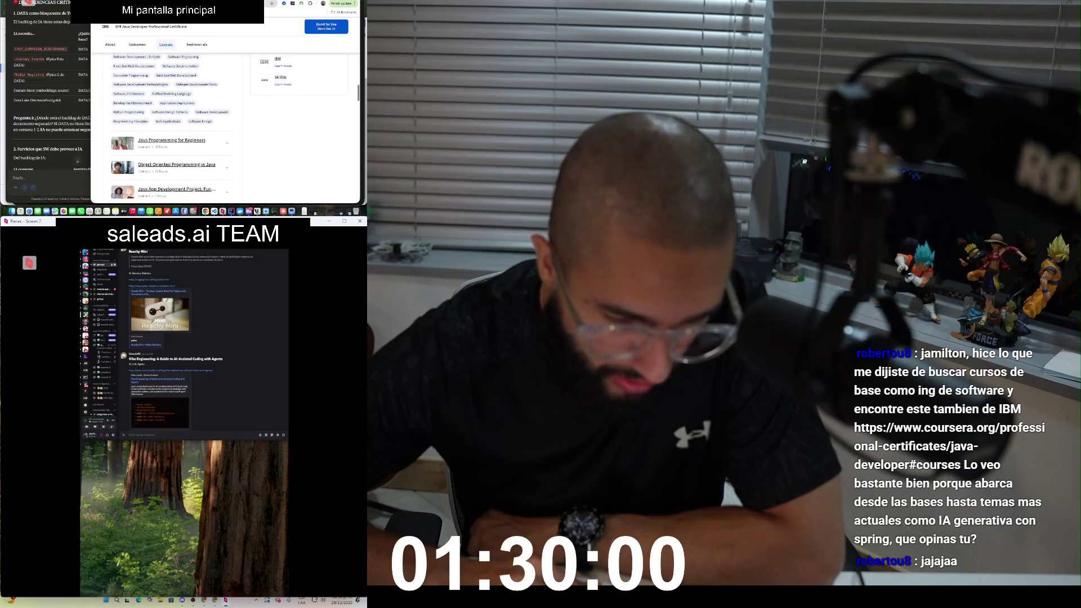
pyautogui.scroll(-1, 220, 104)
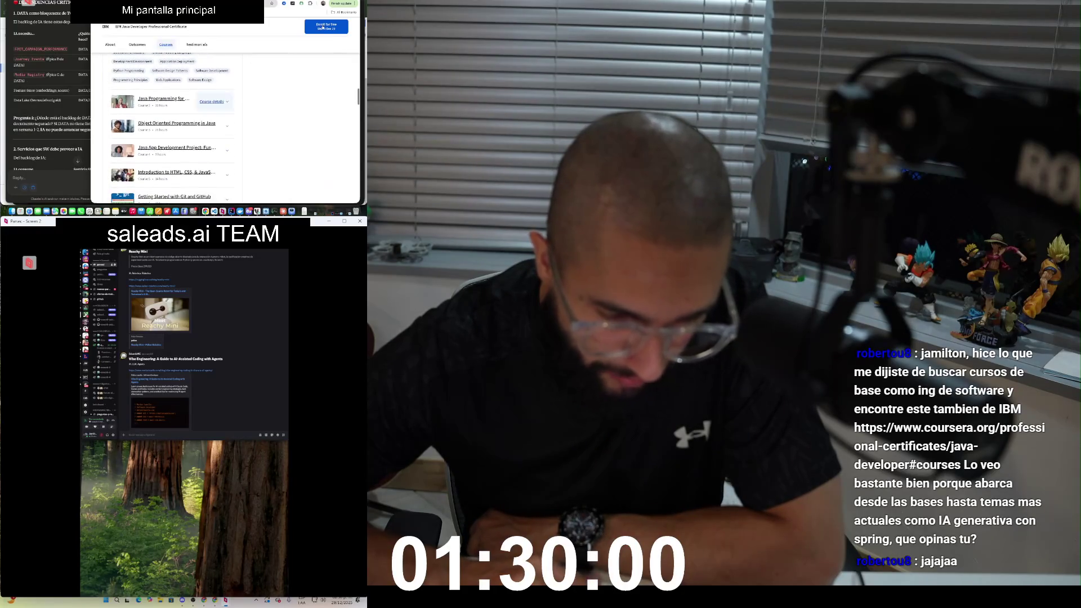
pyautogui.click(212, 102)
pyautogui.scroll(-3, 212, 101)
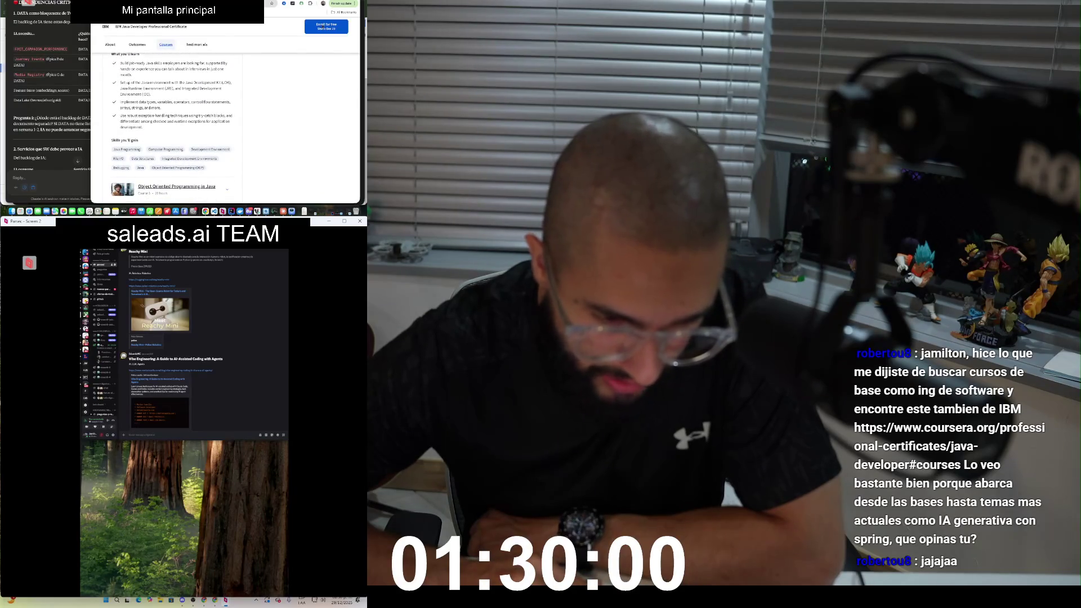
pyautogui.scroll(-2, 212, 125)
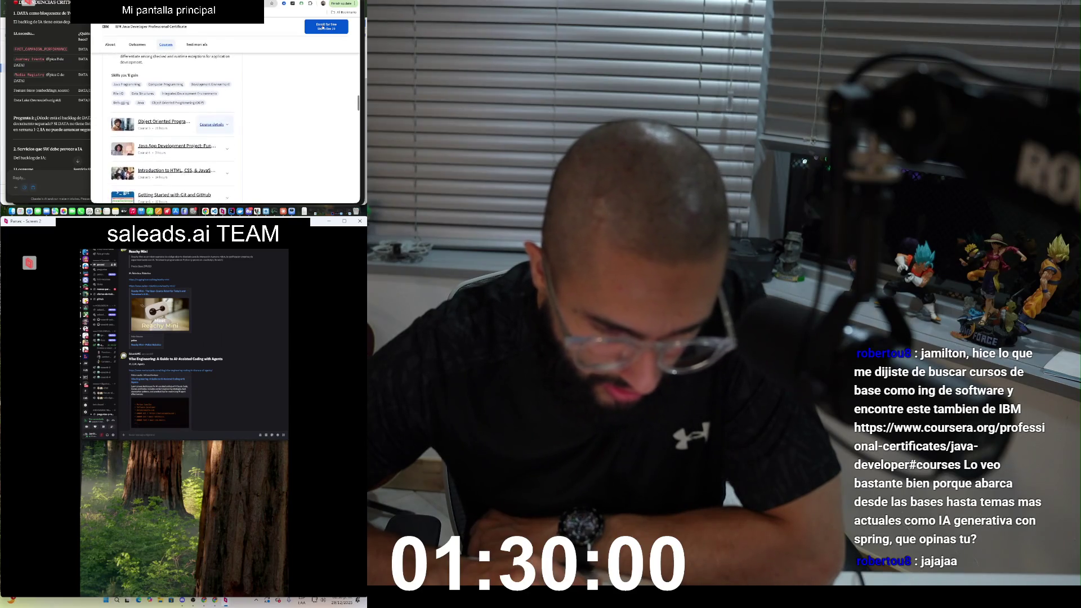
pyautogui.click(212, 125)
# Step: Expand course details for the Java app development project and the HTML and CSS introduction
pyautogui.scroll(-2, 212, 125)
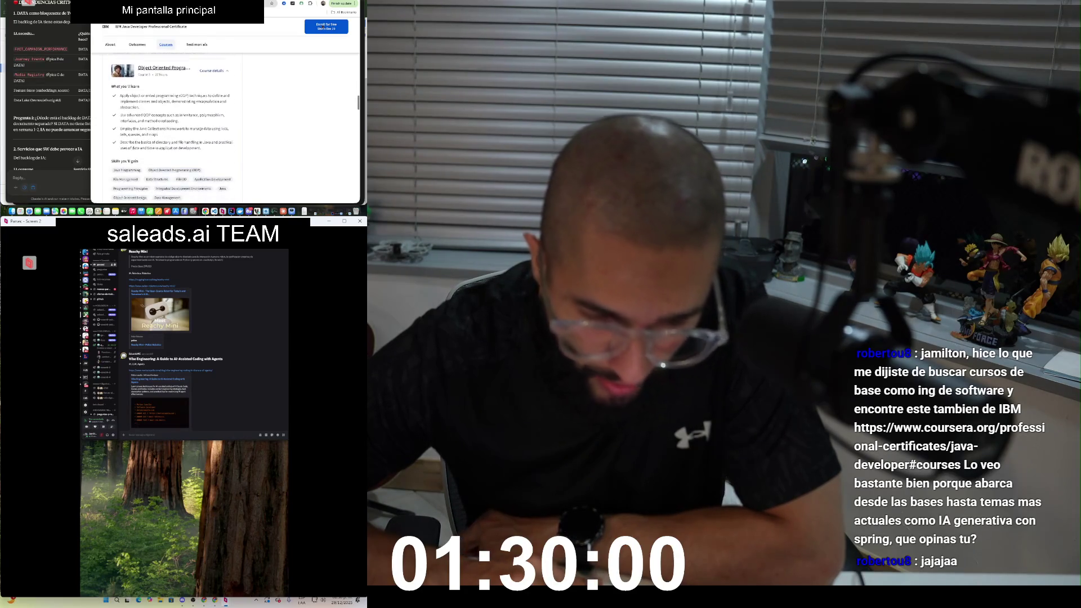
pyautogui.scroll(1, 212, 124)
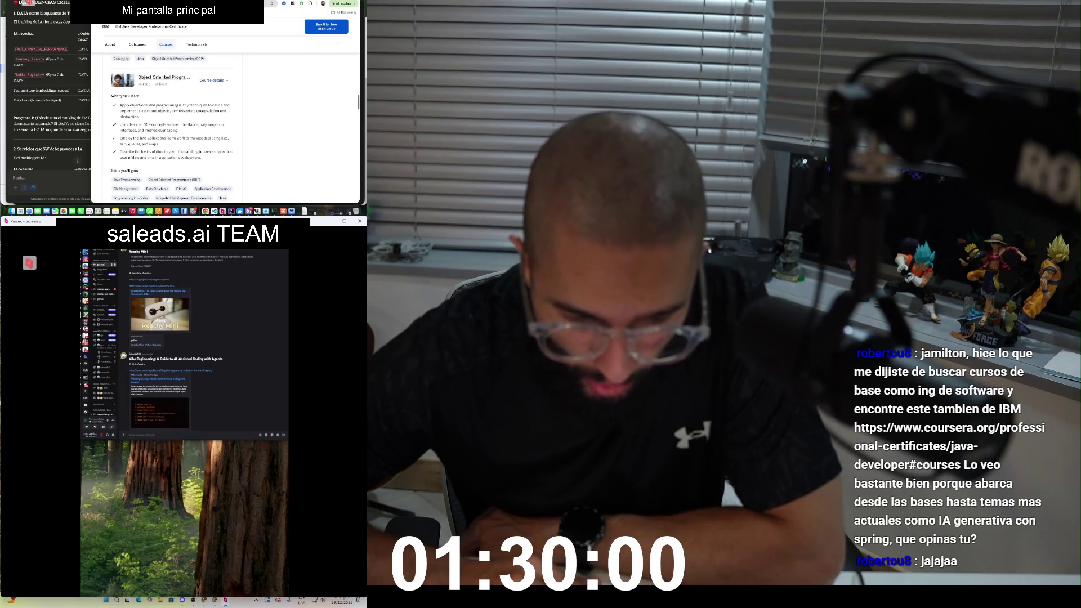
pyautogui.scroll(-1, 225, 128)
pyautogui.scroll(-3, 214, 113)
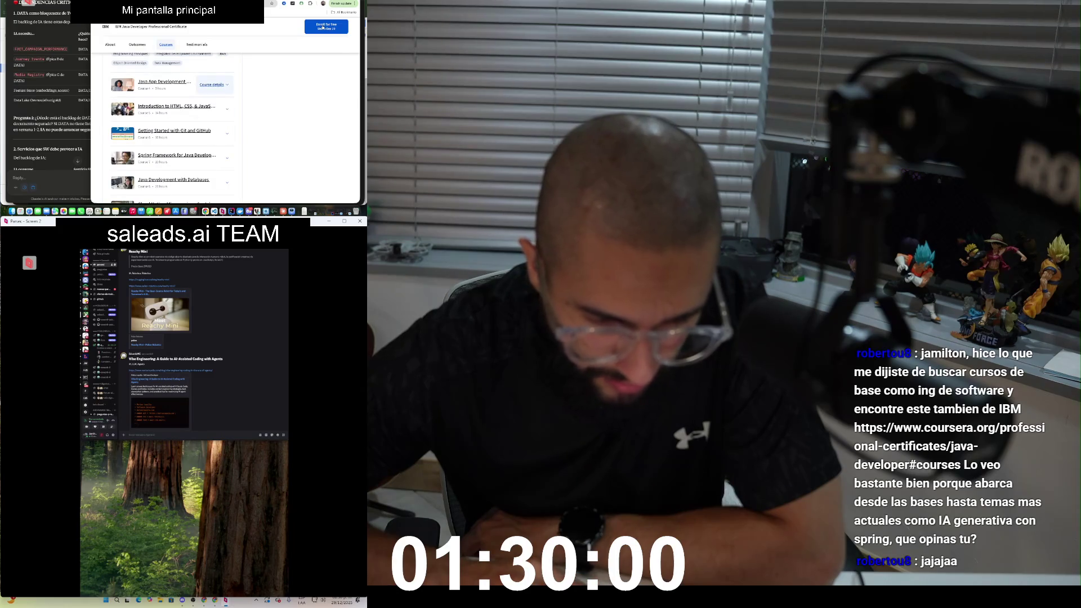
pyautogui.click(212, 84)
pyautogui.scroll(-3, 214, 124)
pyautogui.scroll(-1, 225, 124)
pyautogui.click(227, 119)
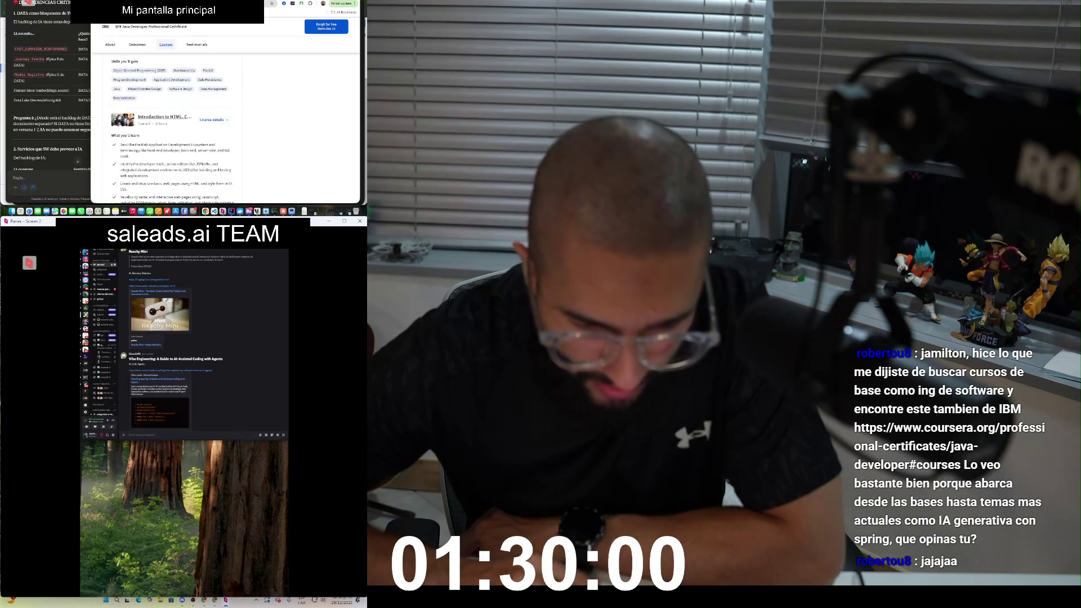
# Step: Expand course details for Getting Started with Git and GitHub and the Spring Framework course
pyautogui.scroll(-1, 169, 129)
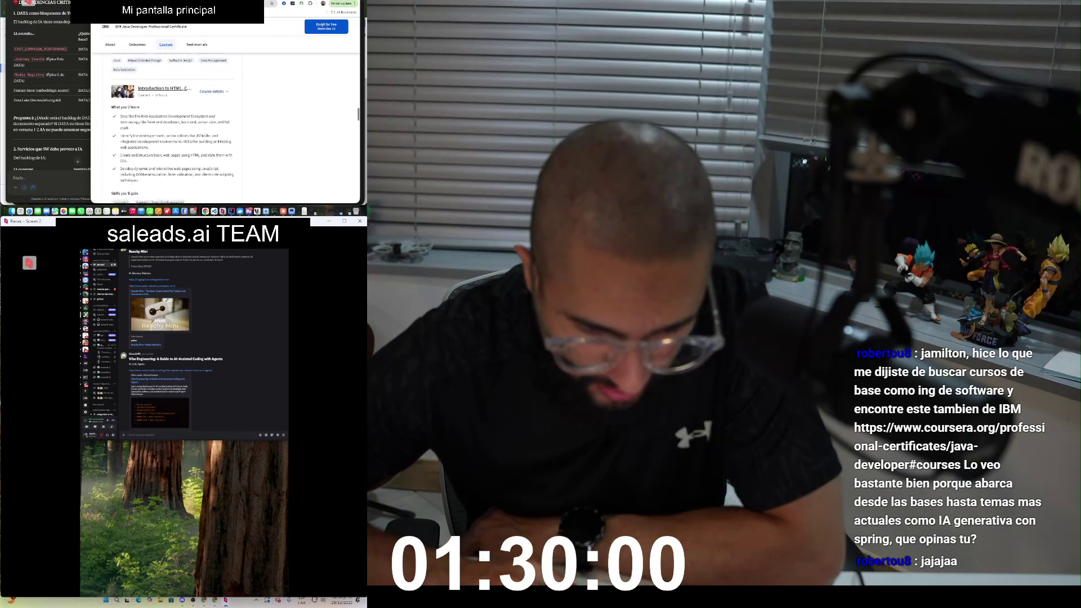
pyautogui.scroll(-1, 169, 129)
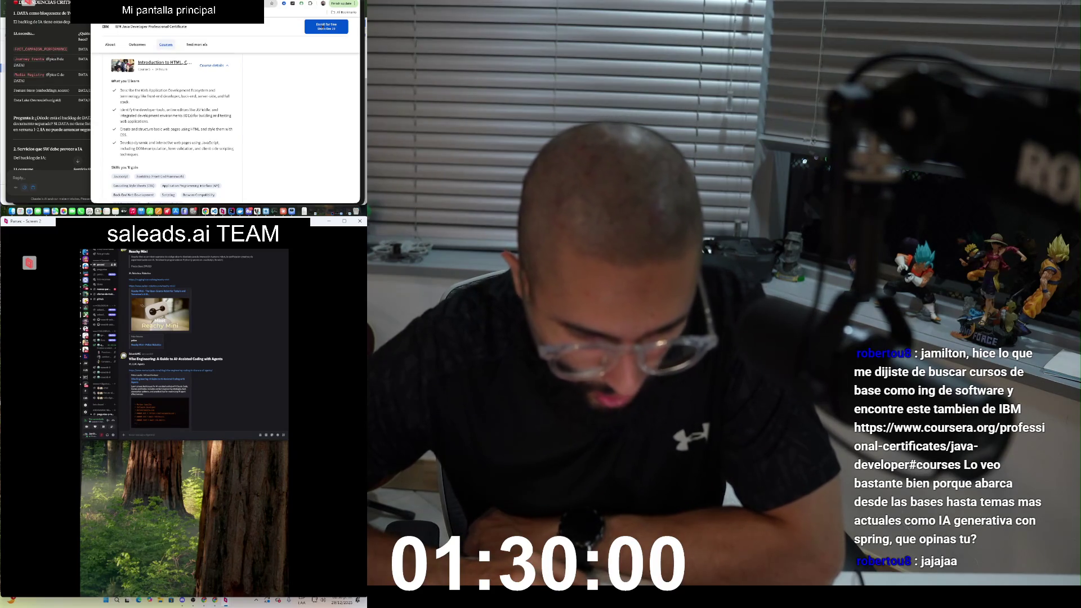
pyautogui.scroll(-3, 323, 27)
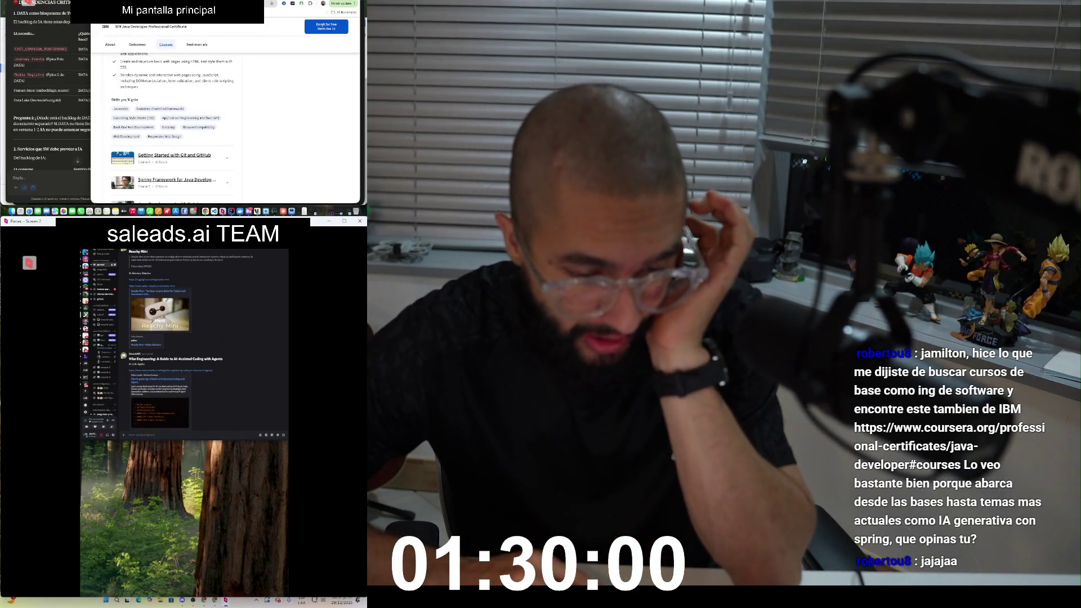
pyautogui.scroll(-2, 323, 27)
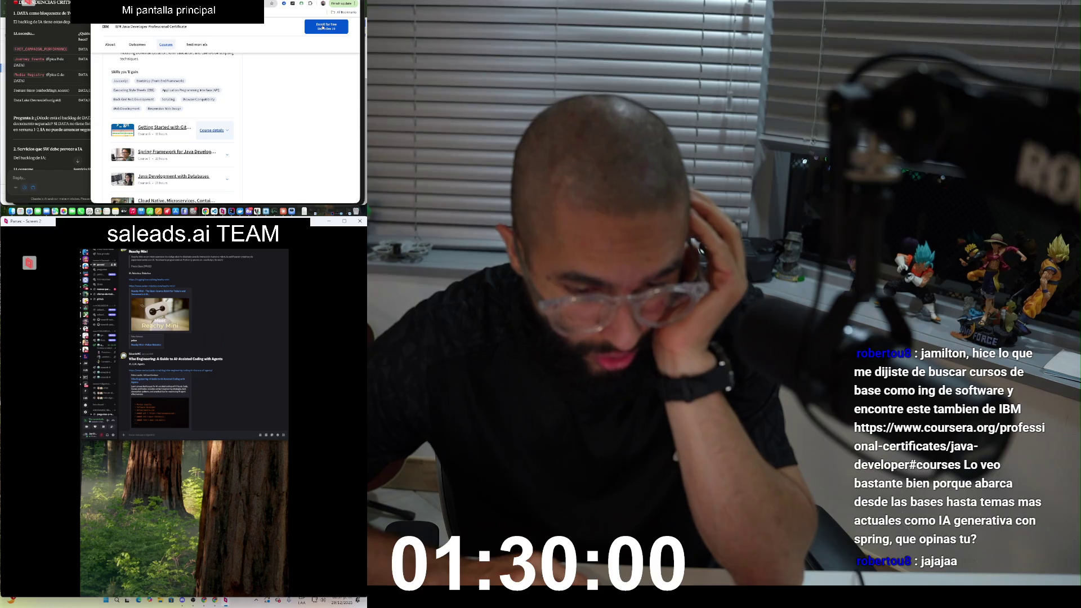
pyautogui.click(213, 130)
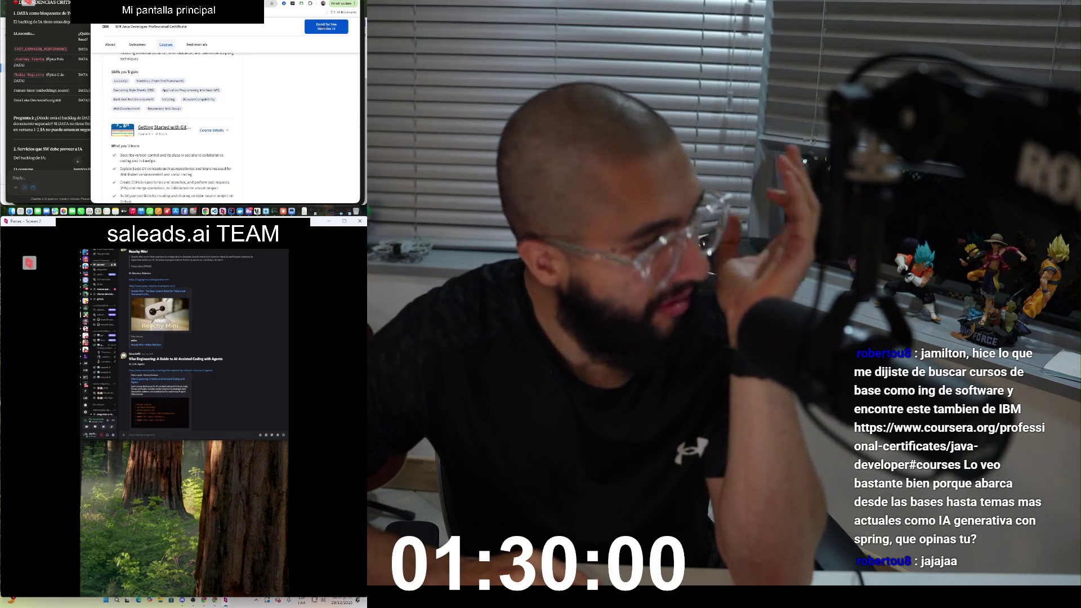
pyautogui.scroll(-5, 225, 124)
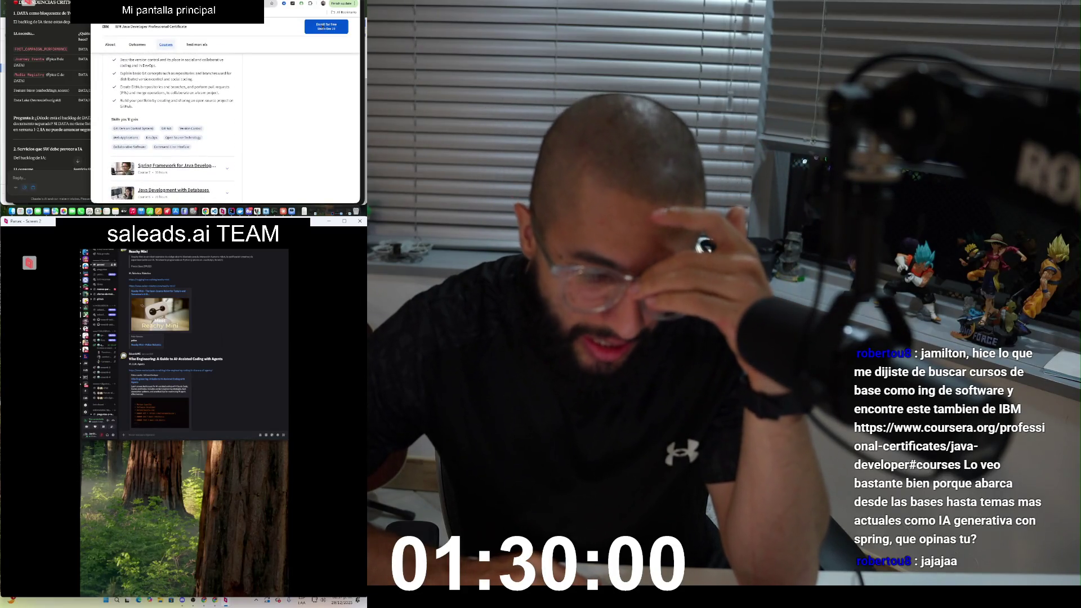
pyautogui.scroll(-2, 169, 123)
pyautogui.click(227, 131)
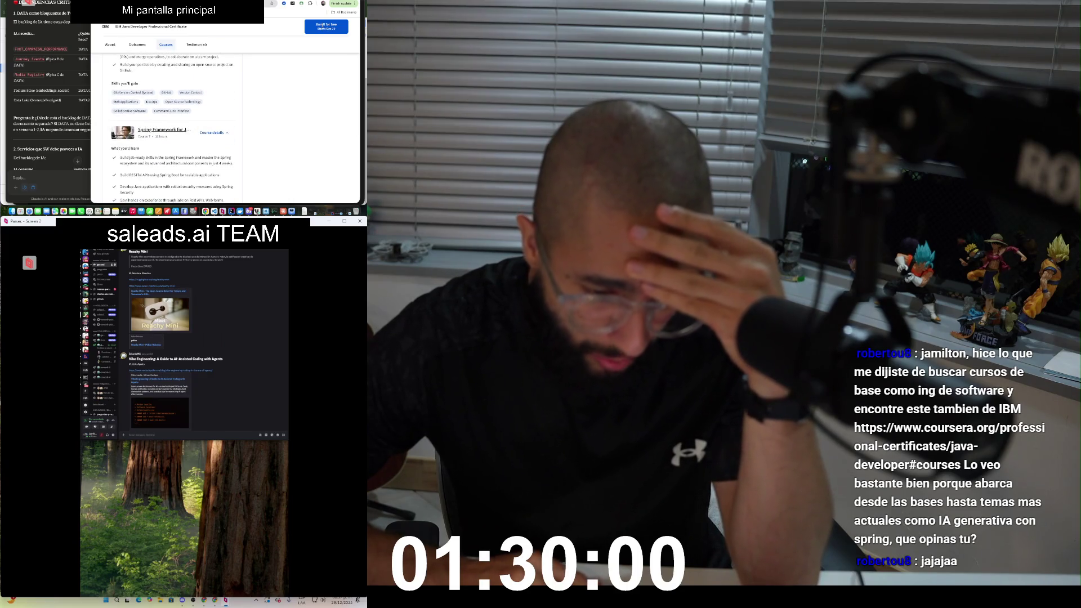
pyautogui.scroll(-15, 323, 28)
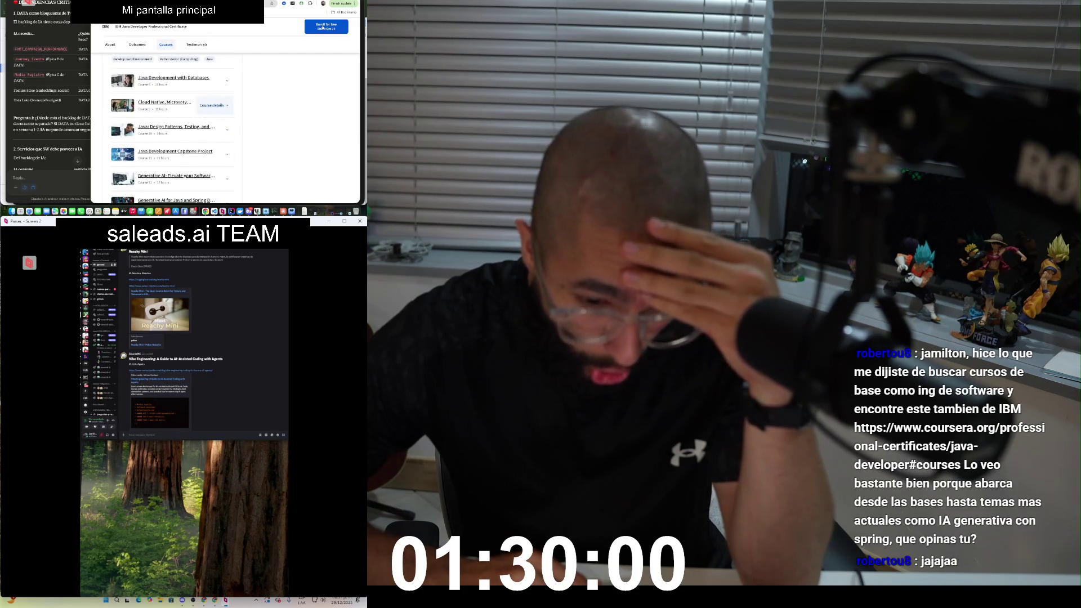
# Step: Expand details for the cloud-native microservices, Java design patterns and capstone project courses
pyautogui.click(213, 105)
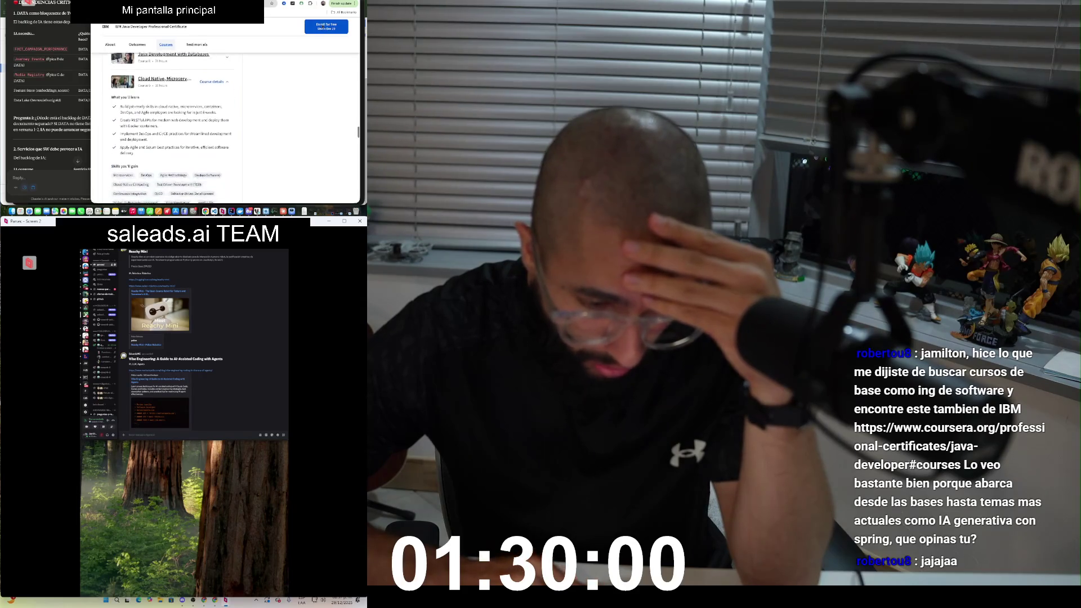
pyautogui.scroll(-2, 169, 130)
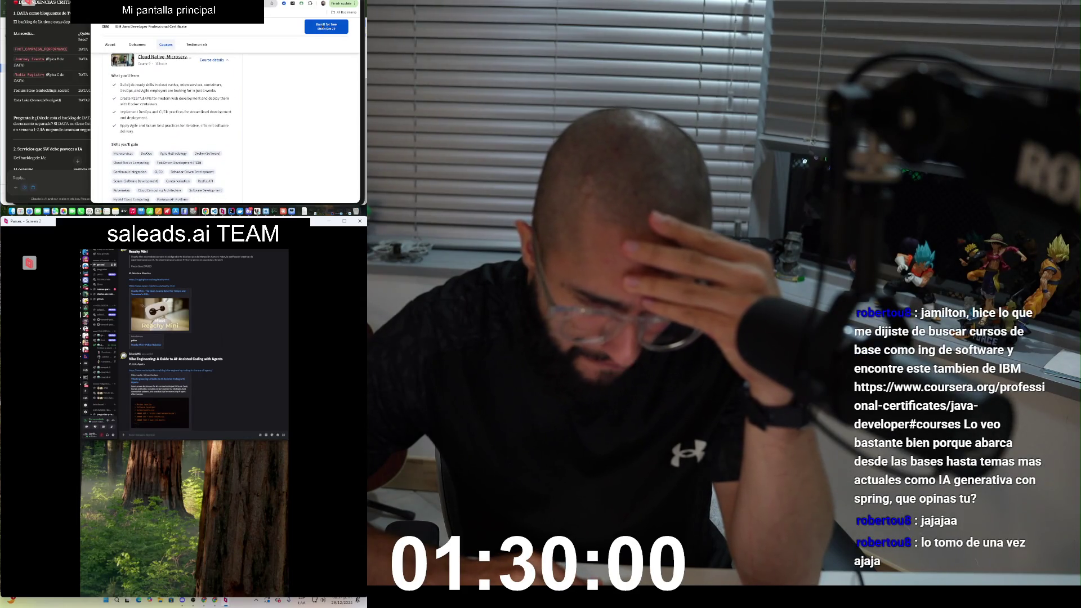
pyautogui.scroll(-5, 169, 130)
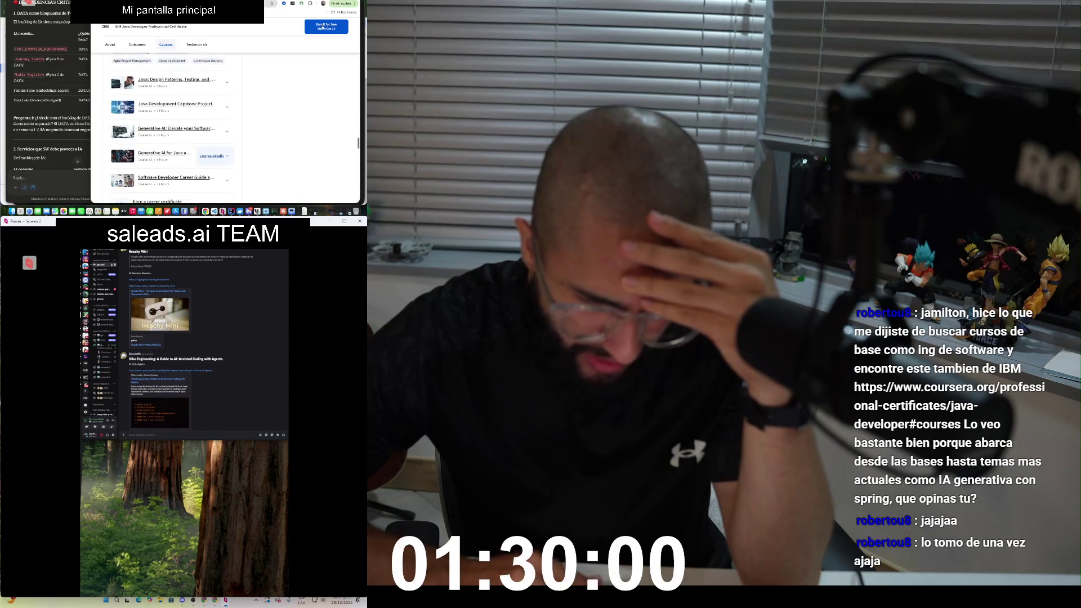
pyautogui.click(212, 82)
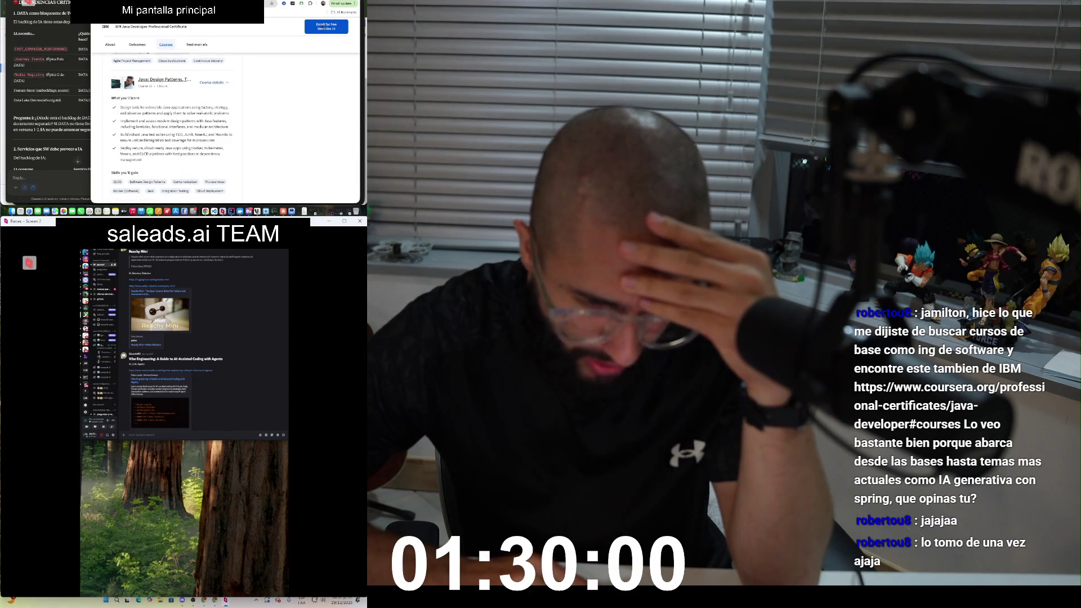
pyautogui.scroll(-1, 225, 129)
pyautogui.scroll(-3, 323, 27)
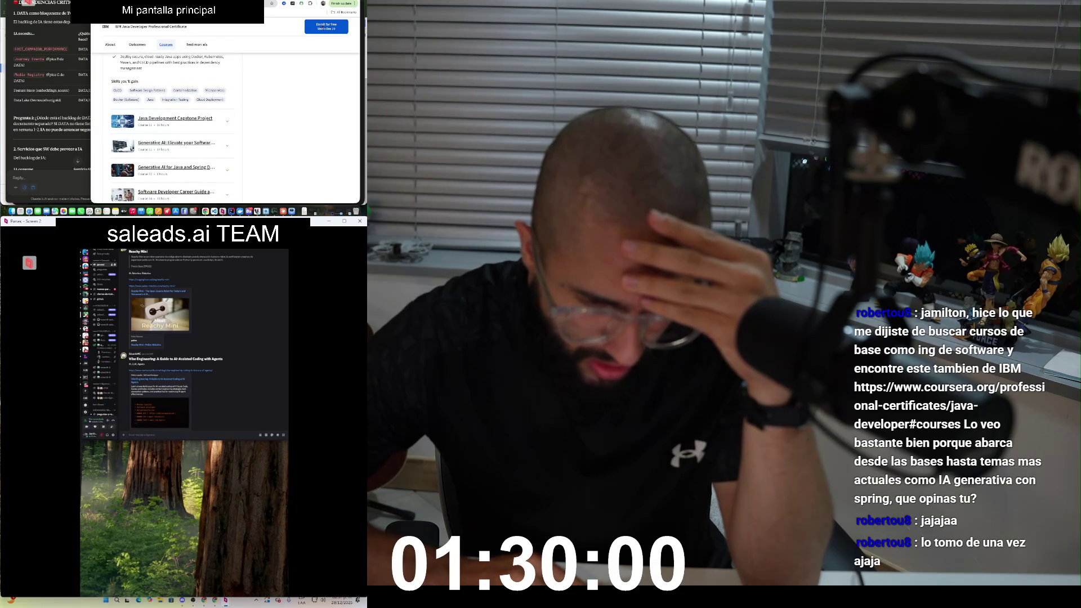
pyautogui.click(212, 122)
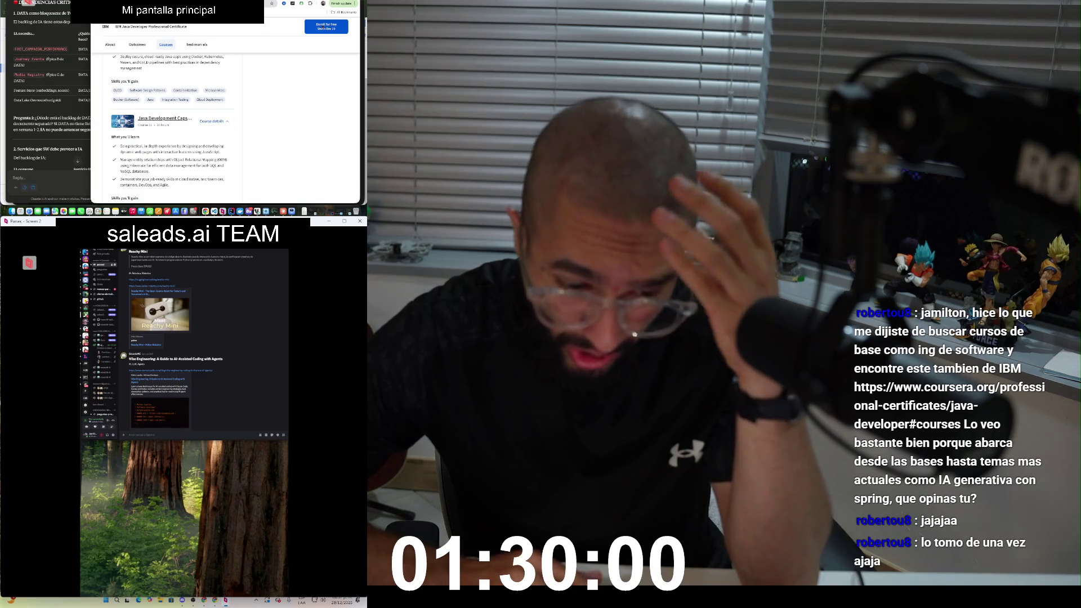
# Step: Expand details for the Generative AI software course and Generative AI for Java and Spring
pyautogui.scroll(-5, 169, 129)
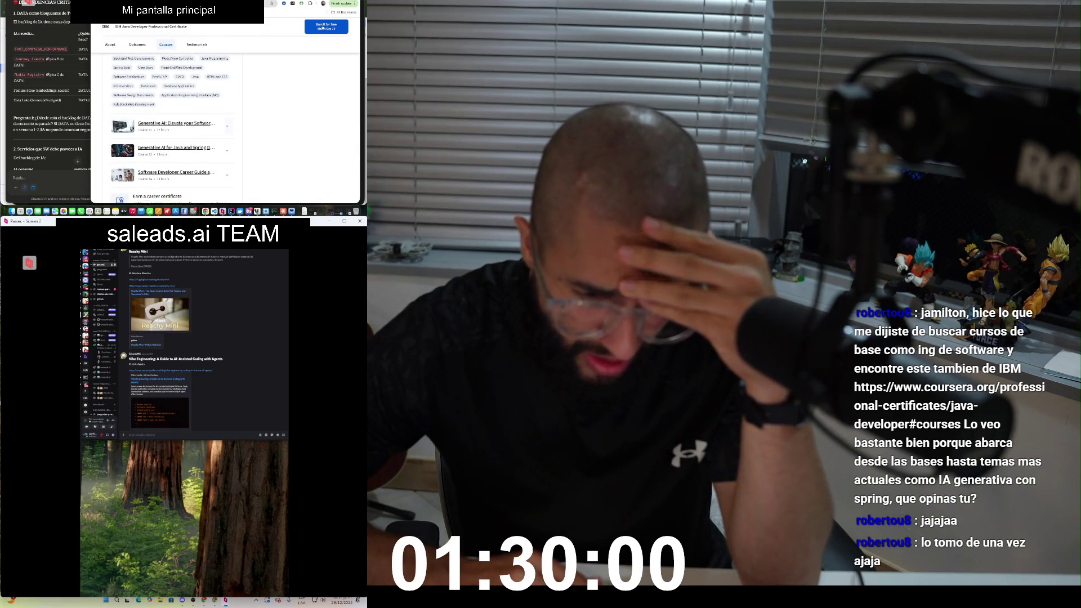
pyautogui.click(227, 126)
pyautogui.scroll(-3, 169, 129)
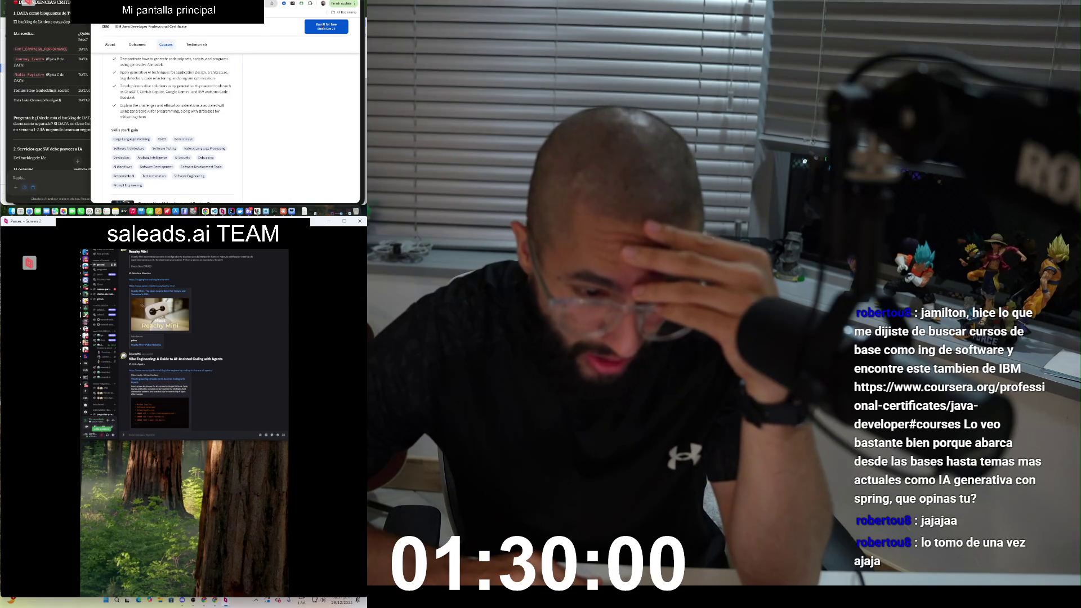
pyautogui.scroll(-5, 323, 27)
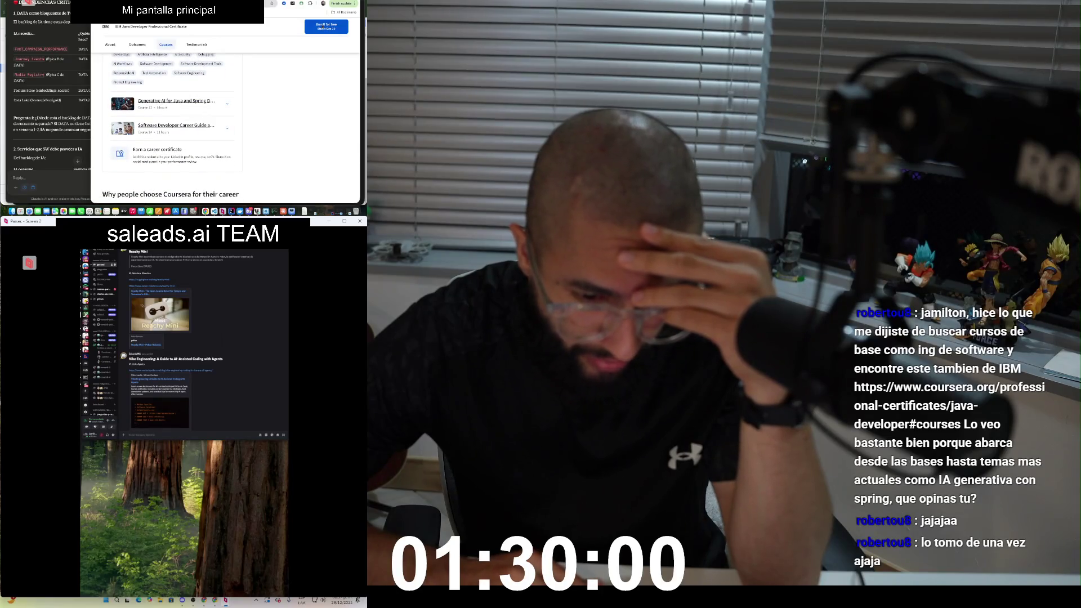
pyautogui.click(211, 103)
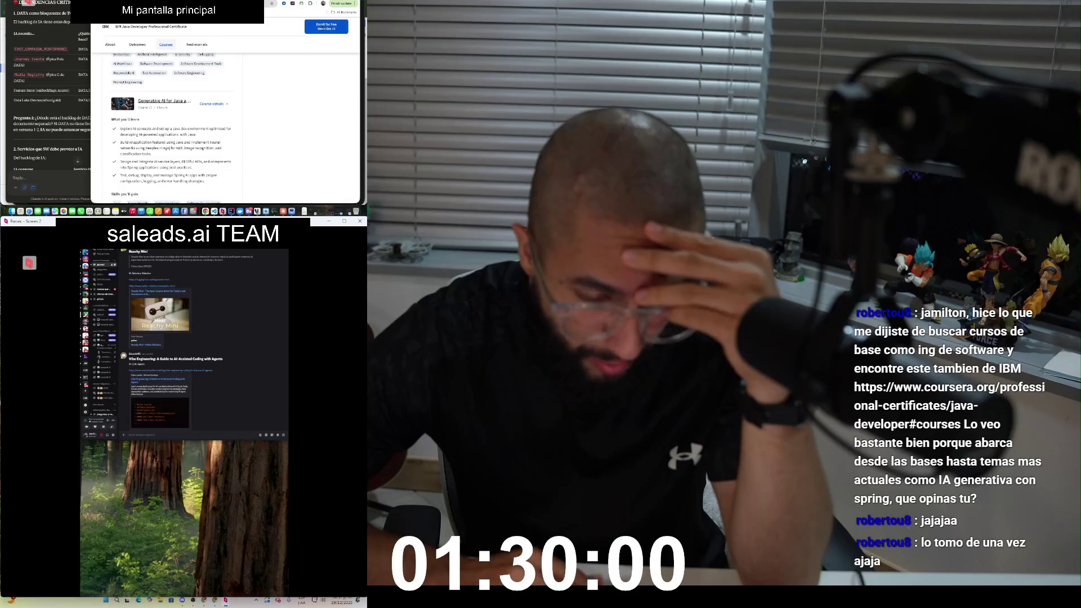
pyautogui.scroll(-10, 226, 129)
pyautogui.scroll(-1, 225, 129)
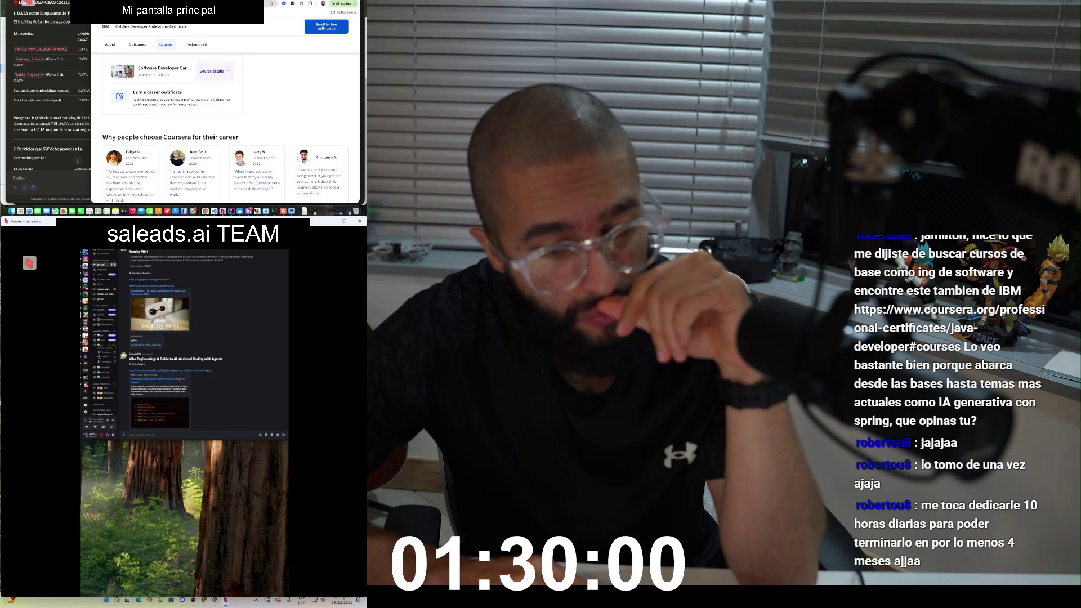
# Step: Expand the Software Developer Career Guide's course details, then scroll through the remaining page sections
pyautogui.click(212, 70)
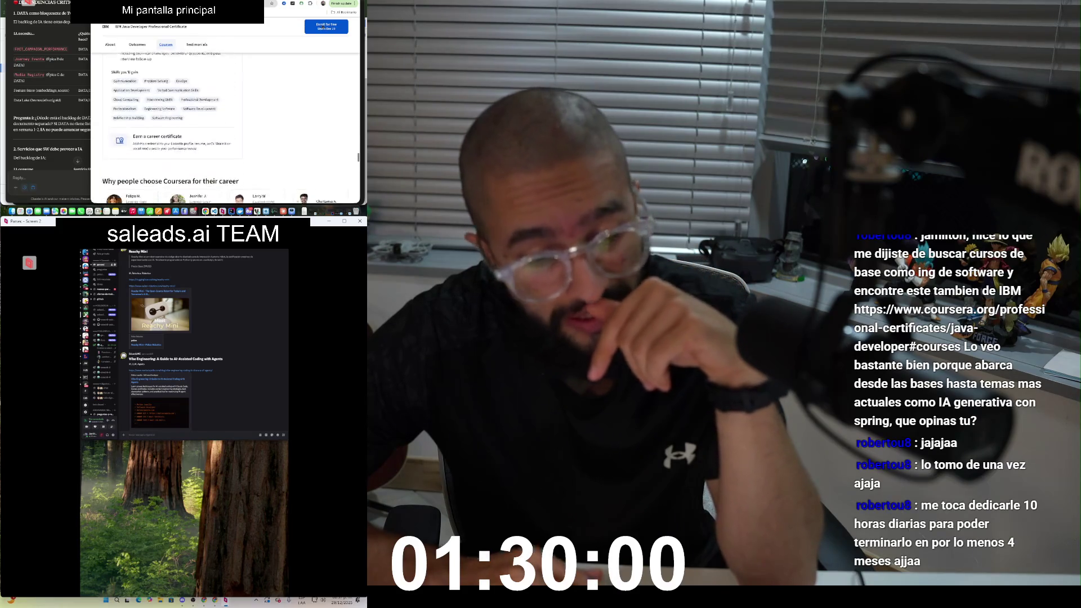
pyautogui.scroll(-5, 225, 130)
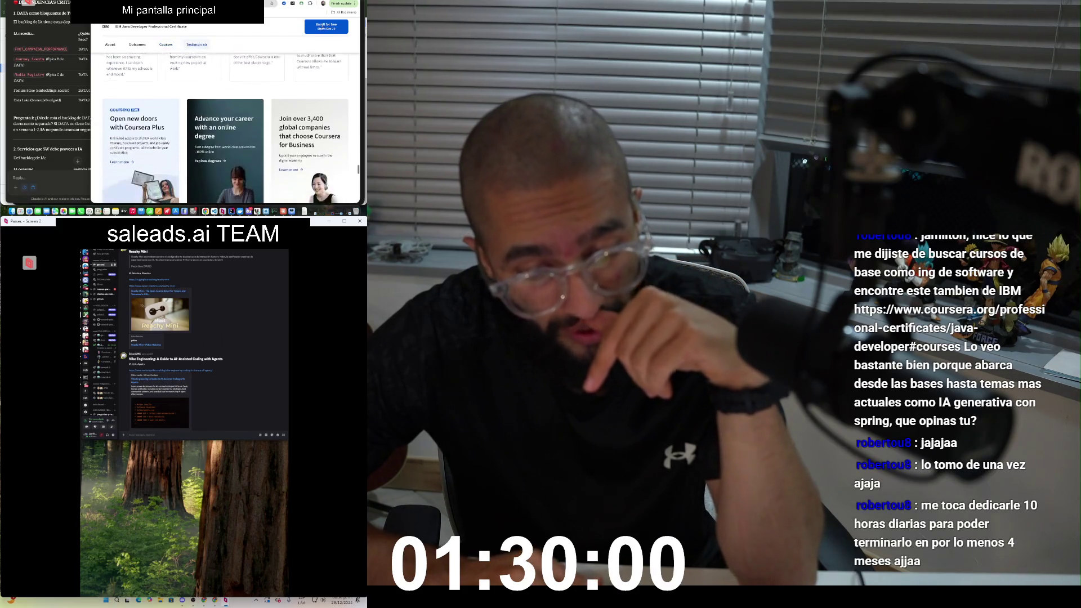
pyautogui.scroll(2, 225, 129)
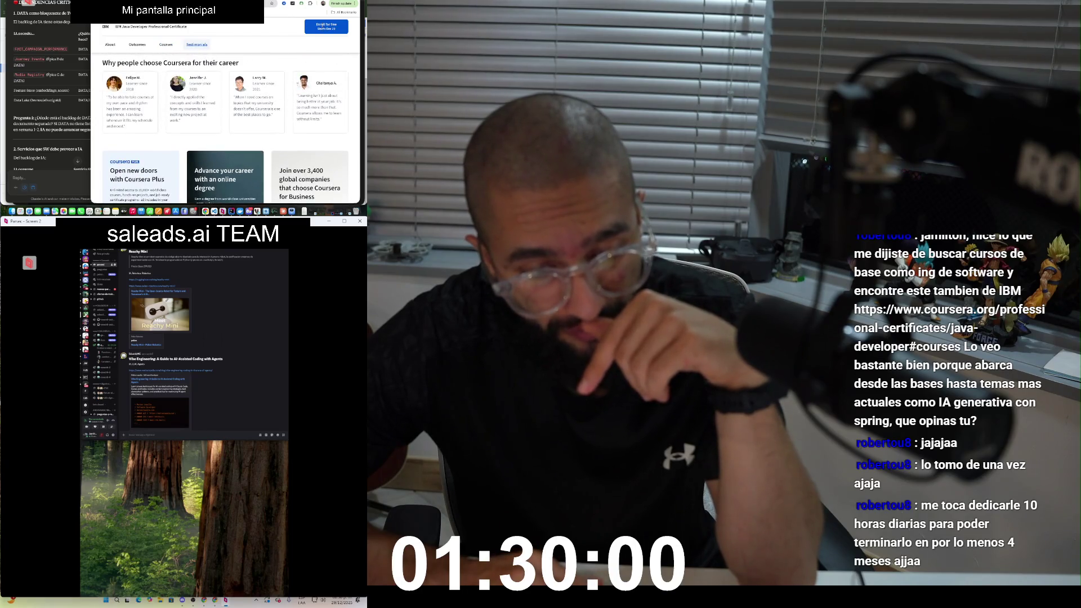
pyautogui.scroll(-10, 225, 130)
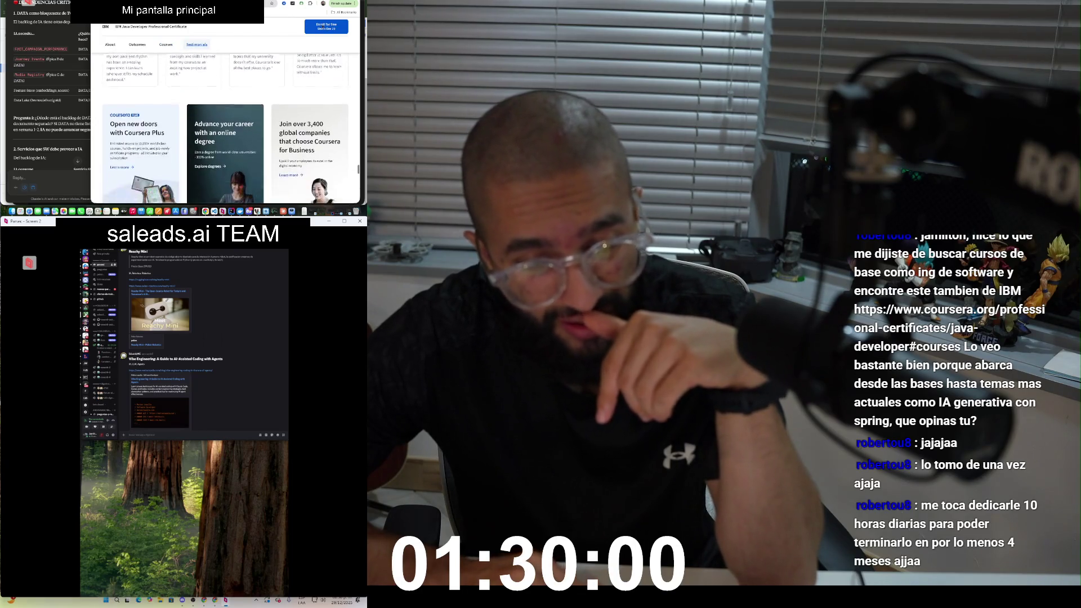
pyautogui.scroll(-5, 225, 129)
pyautogui.scroll(15, 225, 129)
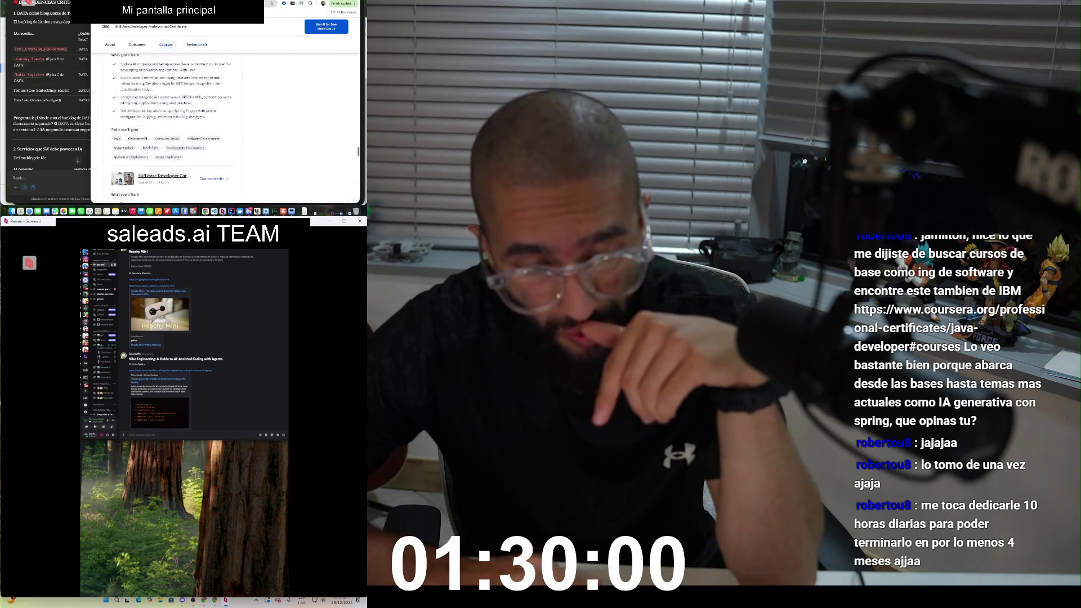
pyautogui.scroll(5, 225, 130)
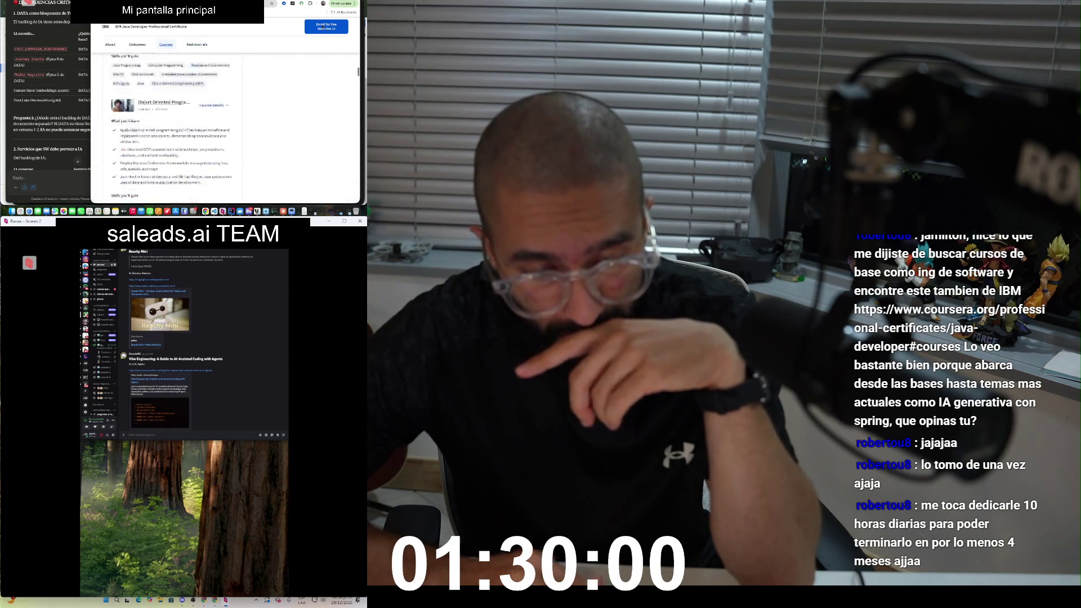
pyautogui.scroll(10, 225, 130)
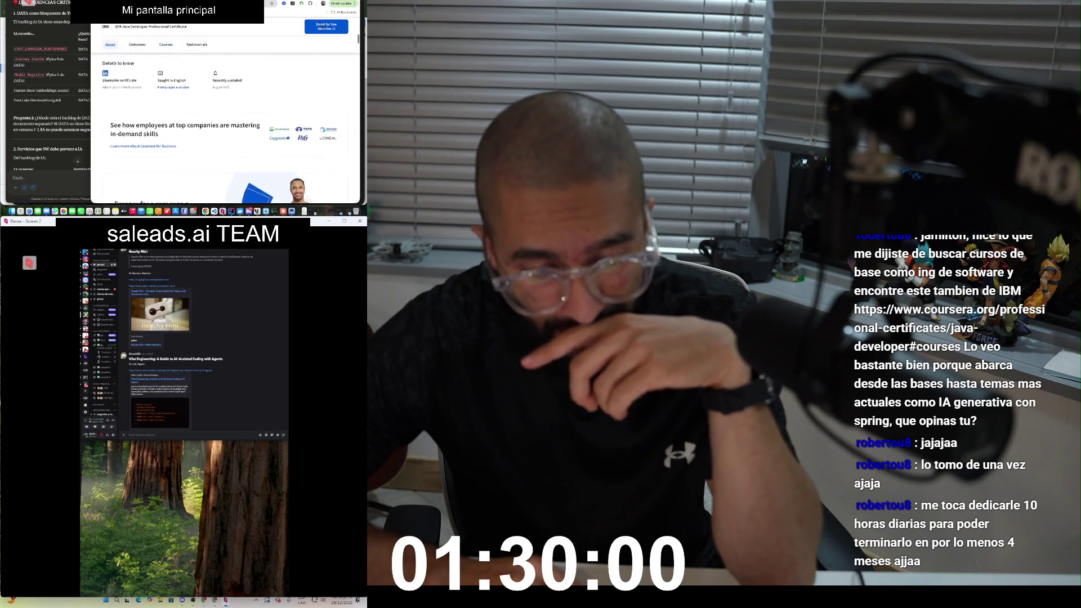
pyautogui.scroll(-2, 225, 130)
pyautogui.scroll(1, 225, 129)
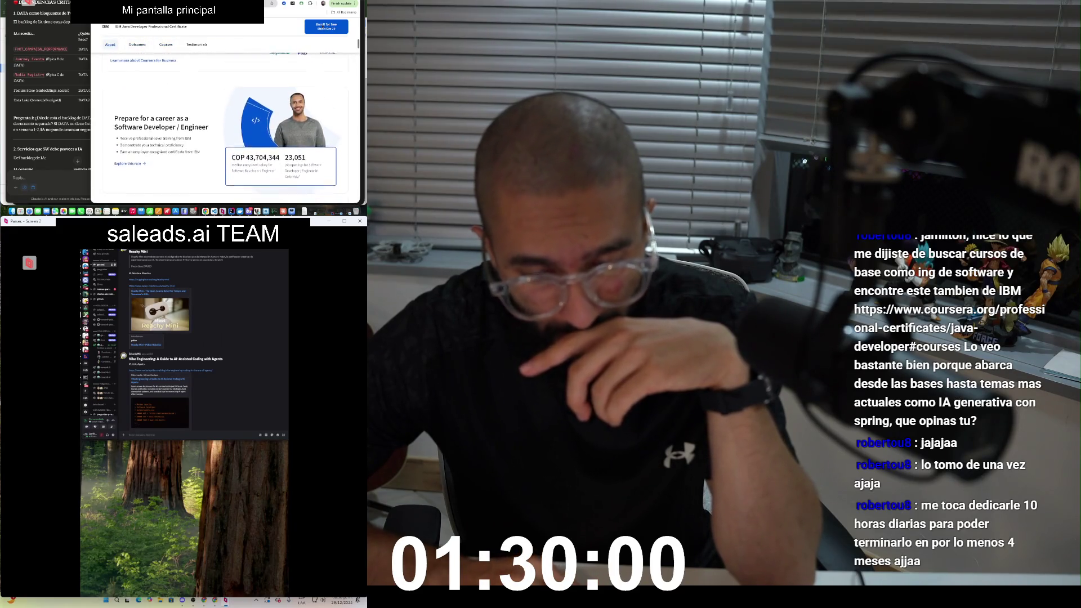
pyautogui.scroll(-1, 225, 129)
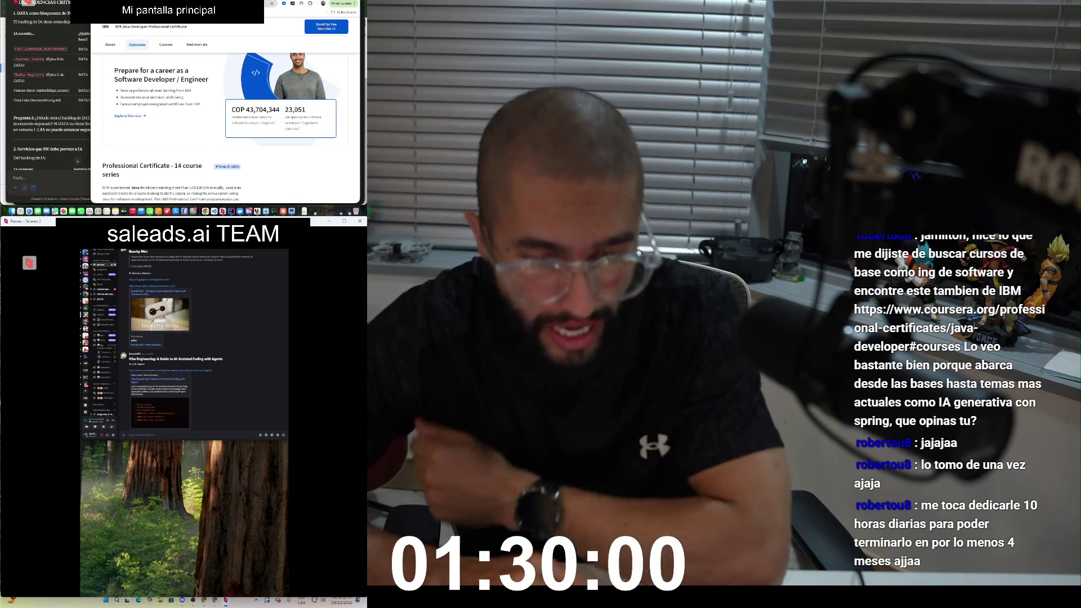
pyautogui.scroll(-1, 225, 123)
pyautogui.scroll(-5, 323, 27)
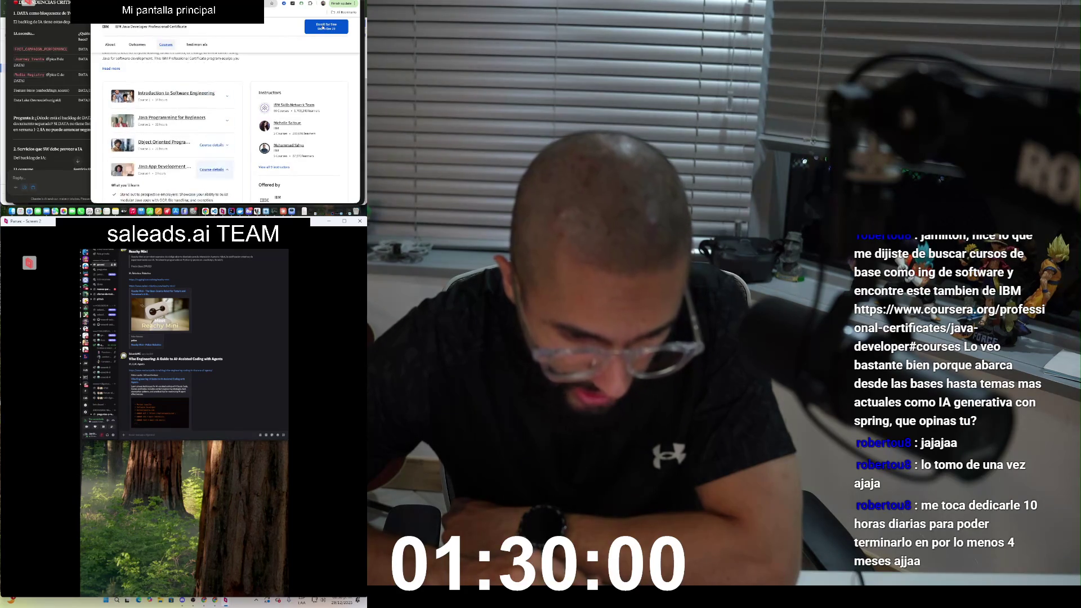
pyautogui.scroll(-1, 322, 27)
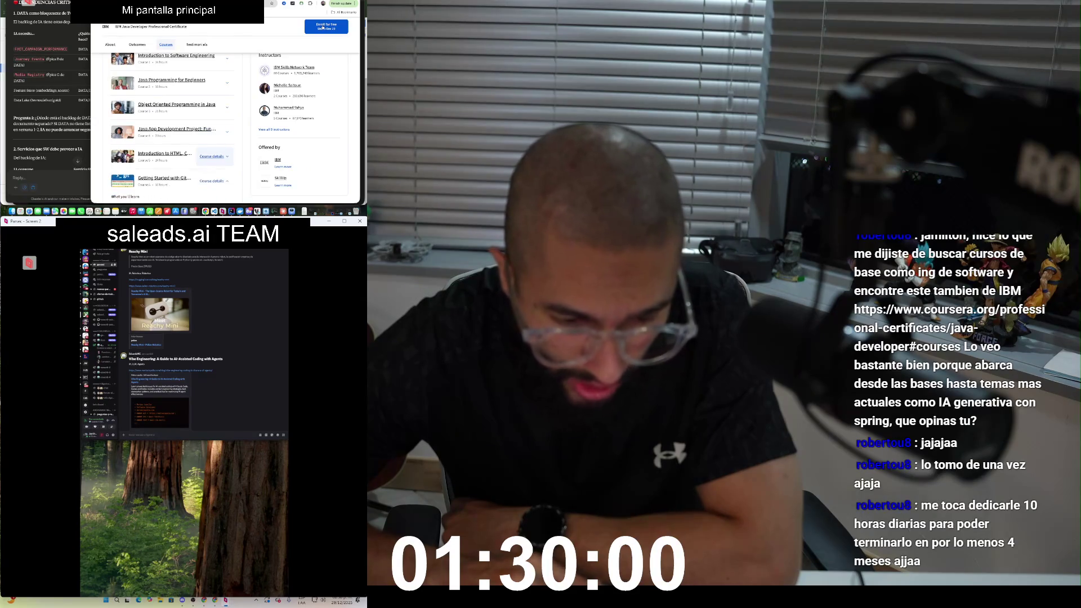
pyautogui.scroll(-1, 323, 27)
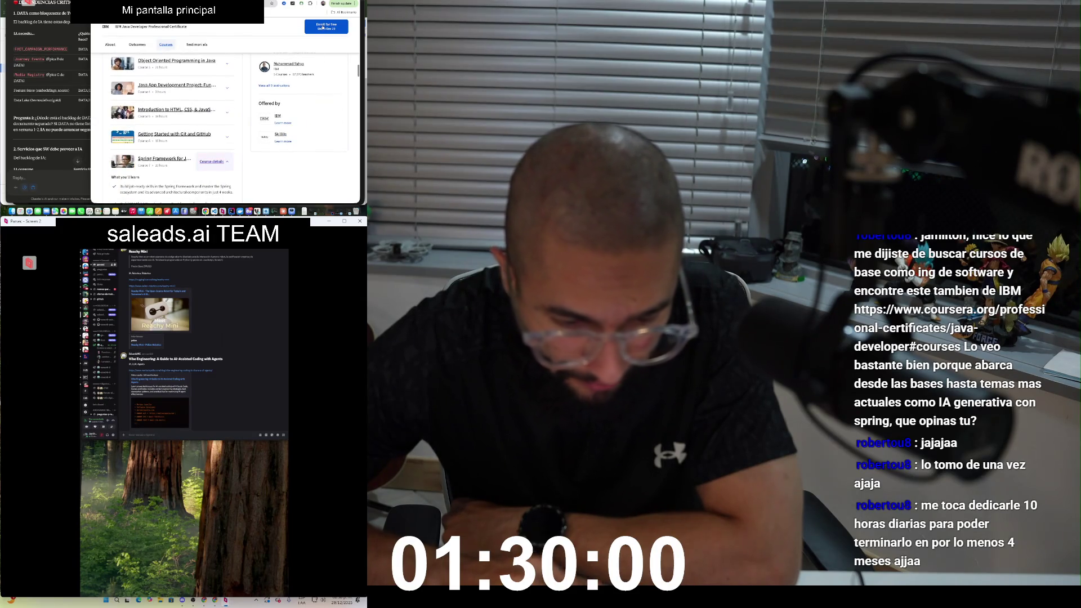
pyautogui.scroll(-1, 323, 28)
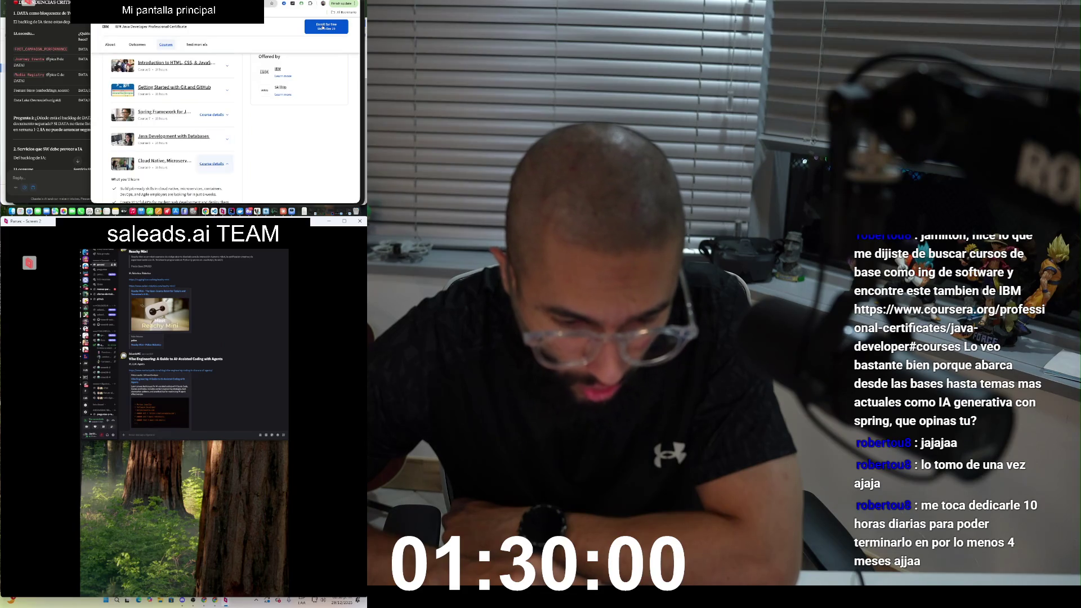
pyautogui.scroll(-2, 323, 28)
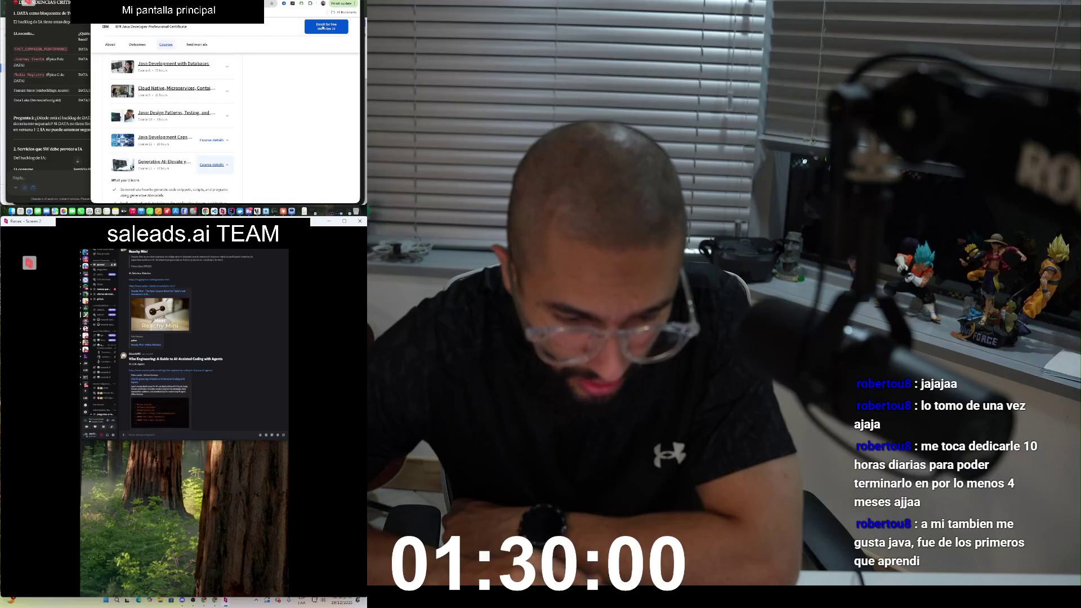
pyautogui.scroll(-1, 322, 27)
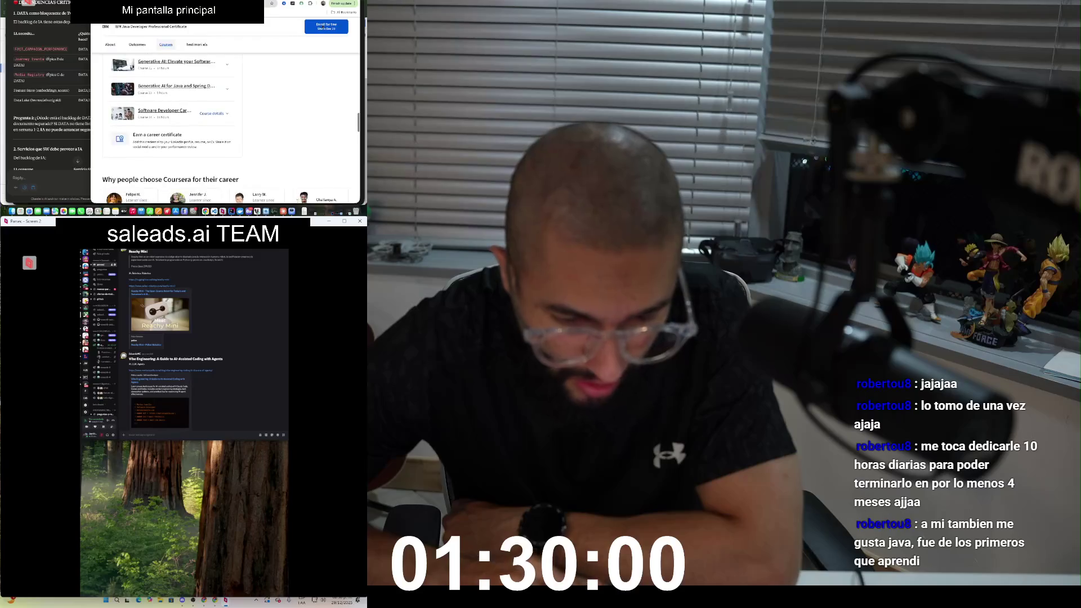
pyautogui.scroll(2, 322, 27)
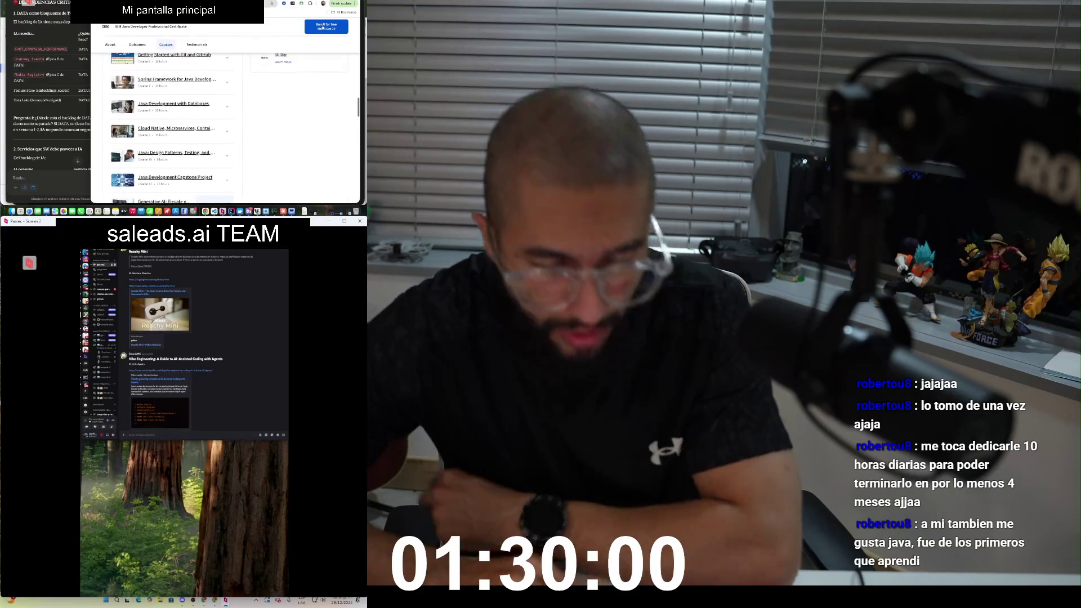
pyautogui.scroll(2, 322, 27)
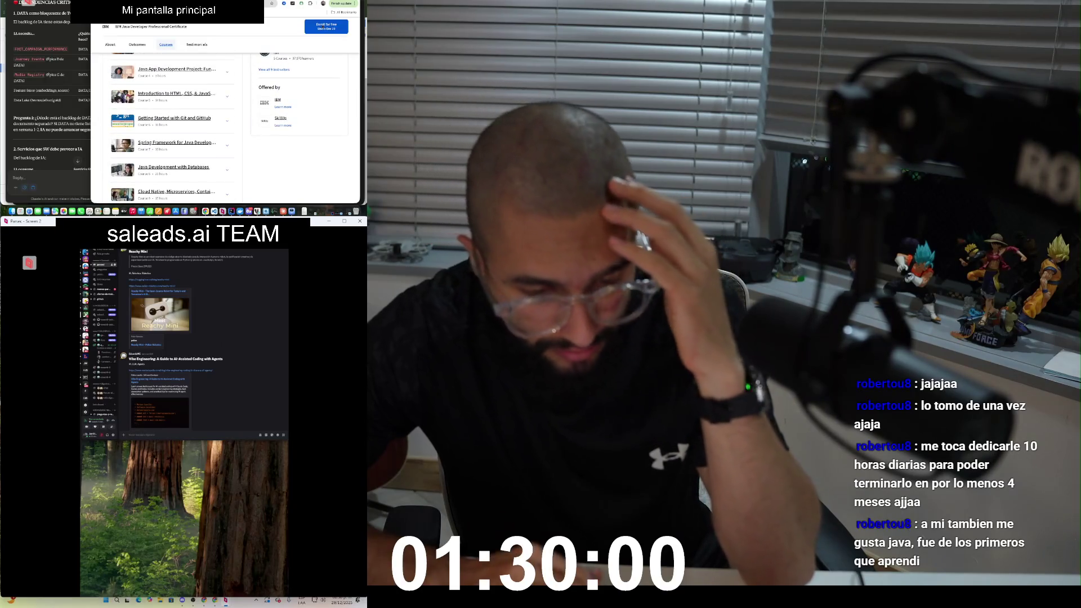
pyautogui.scroll(-5, 322, 28)
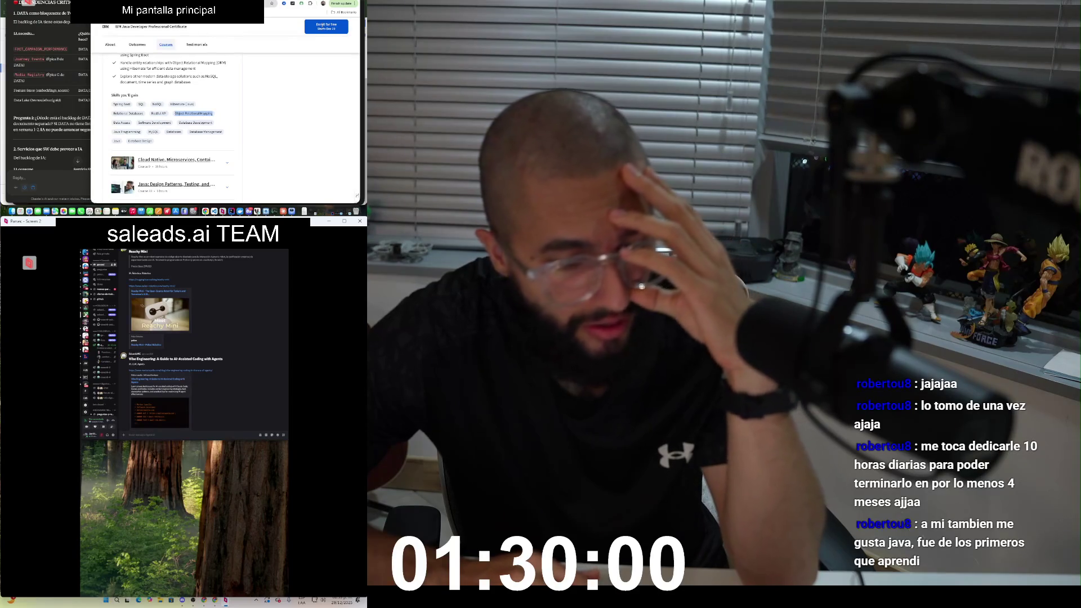
pyautogui.scroll(5, 225, 127)
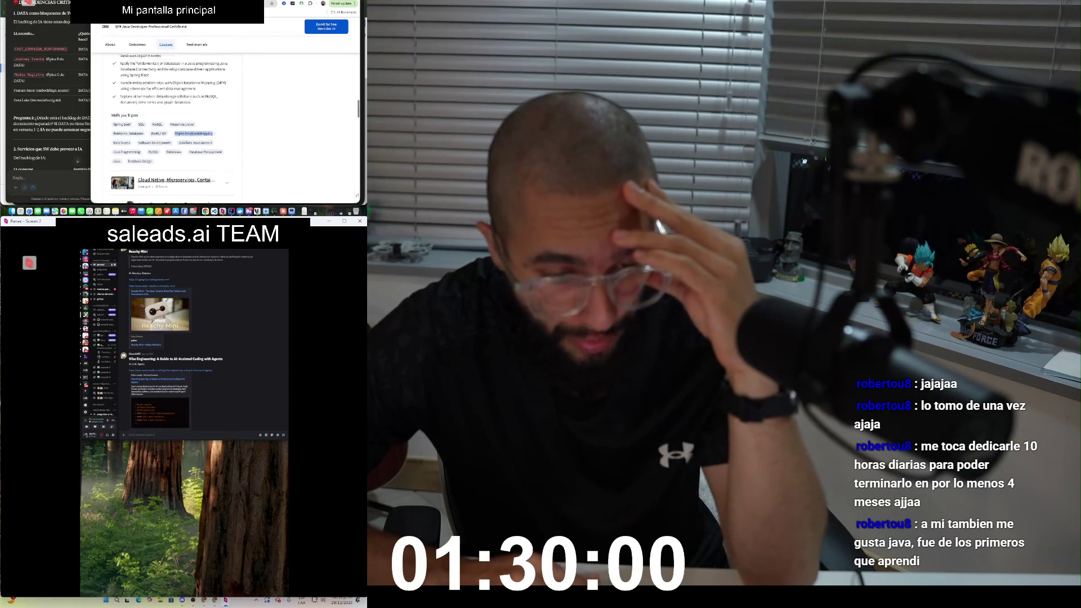
pyautogui.scroll(15, 322, 27)
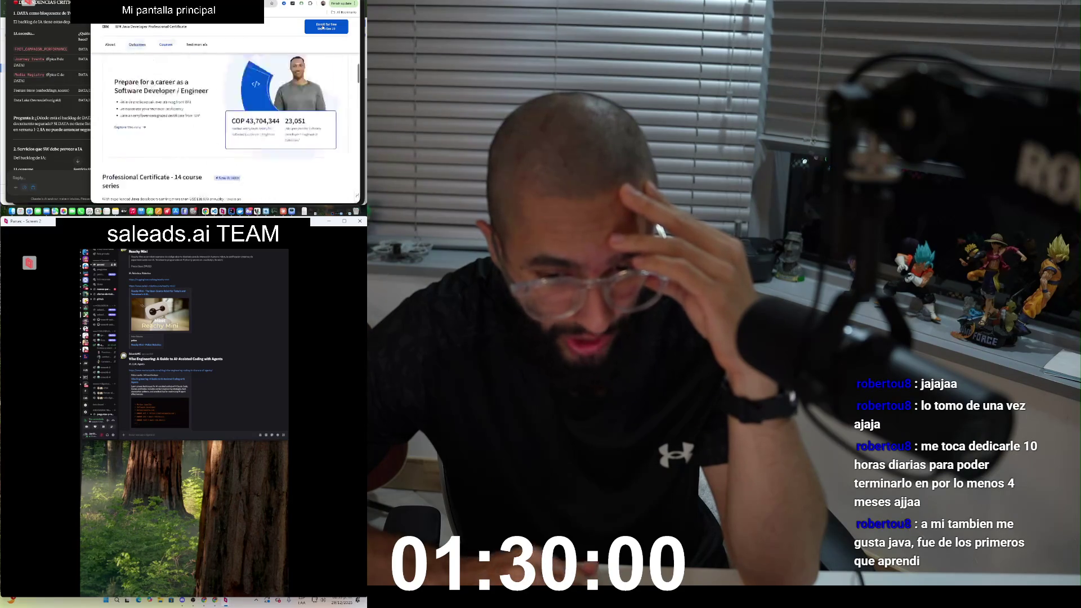
# Step: Select the IBM Java Developer Professional Certificate title and open Coursera's search suggestions
pyautogui.scroll(-1, 323, 25)
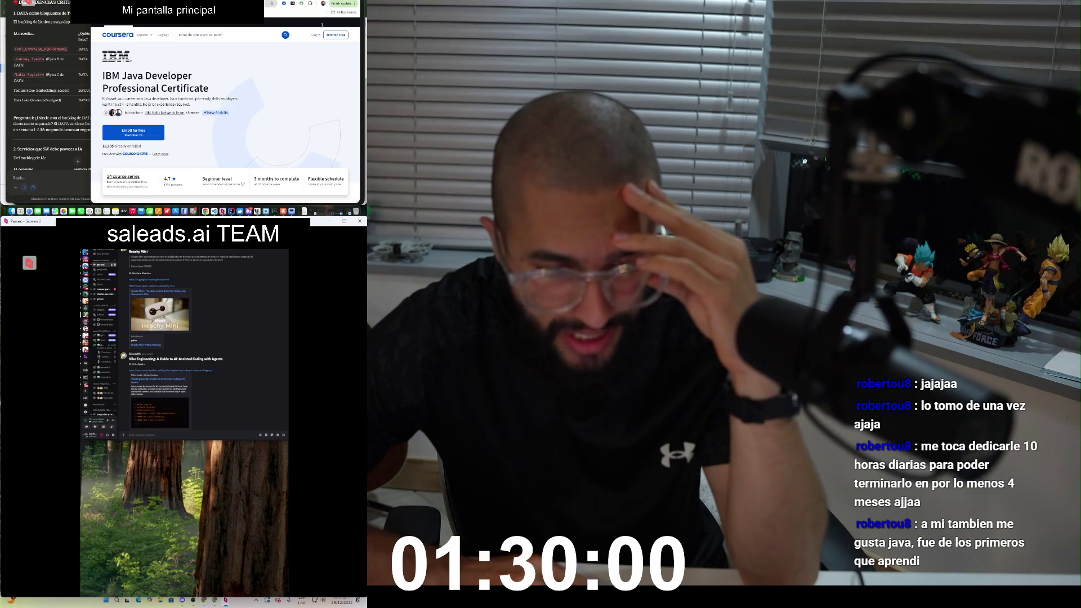
pyautogui.moveTo(209, 89); pyautogui.dragTo(120, 76)
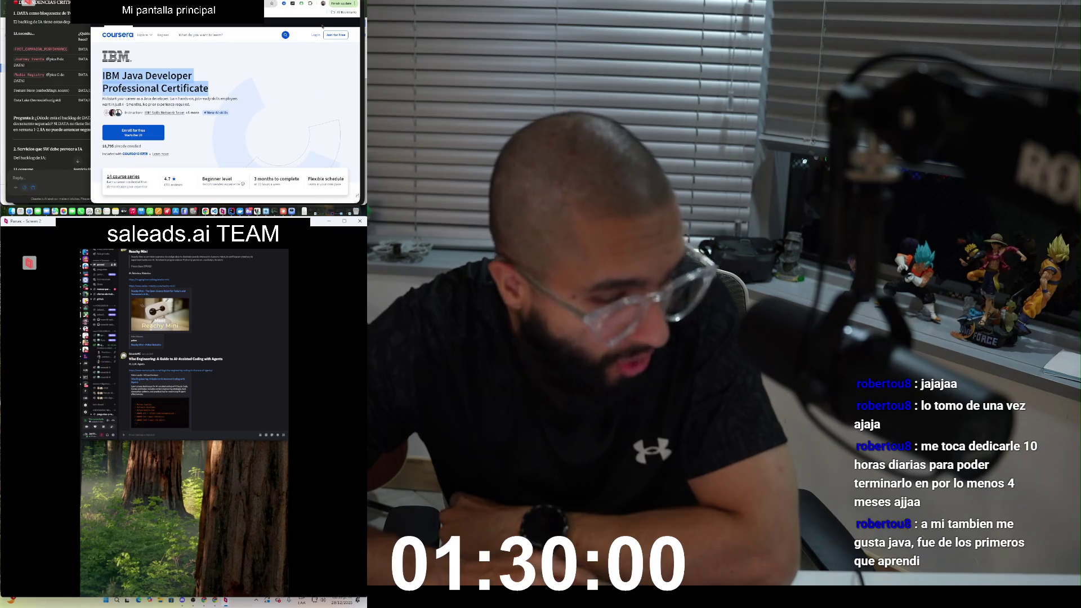
pyautogui.click(200, 34)
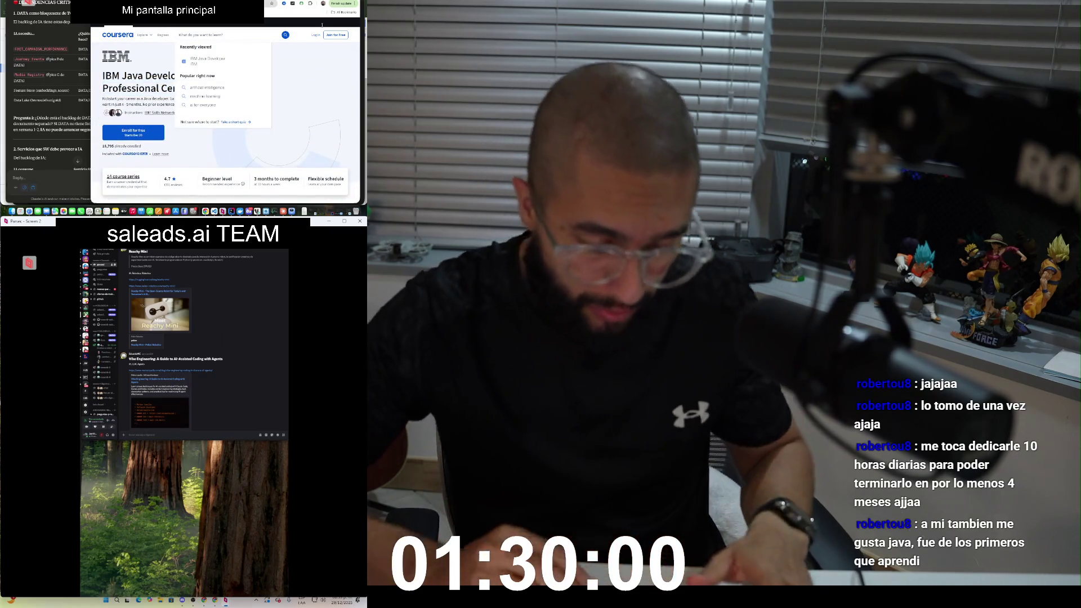
# Step: Search Coursera for 'software engineering' and browse the result cards
pyautogui.write('boftware engi')
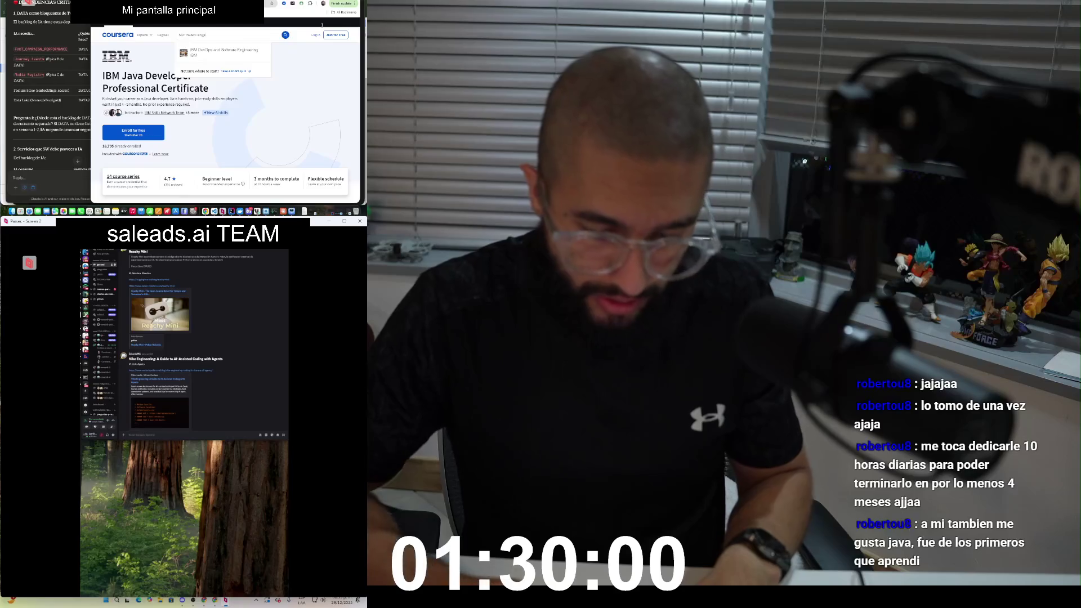
pyautogui.write('neering')
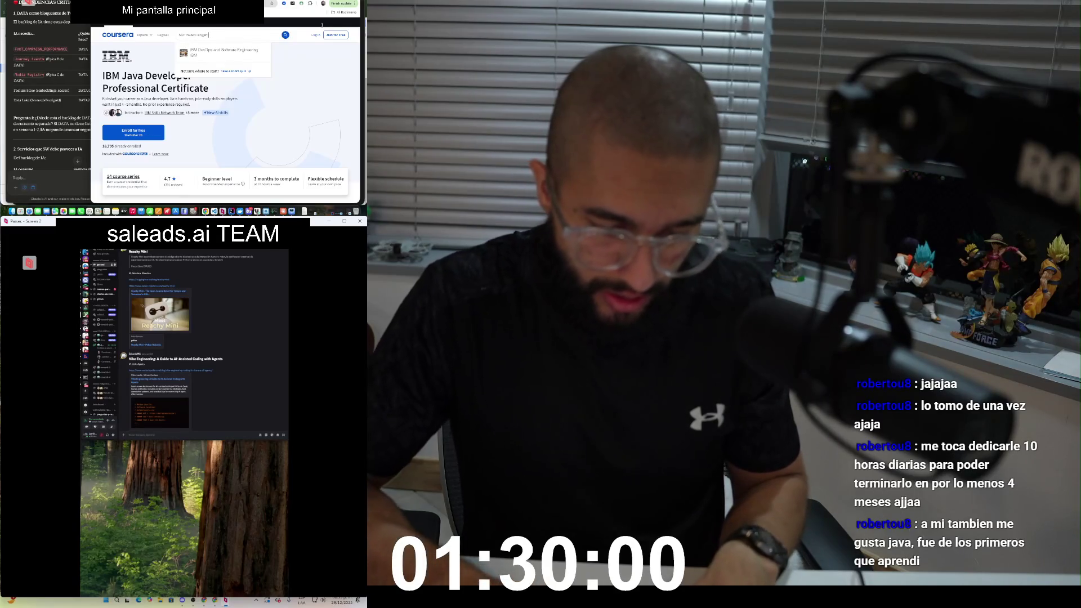
pyautogui.press('Return')
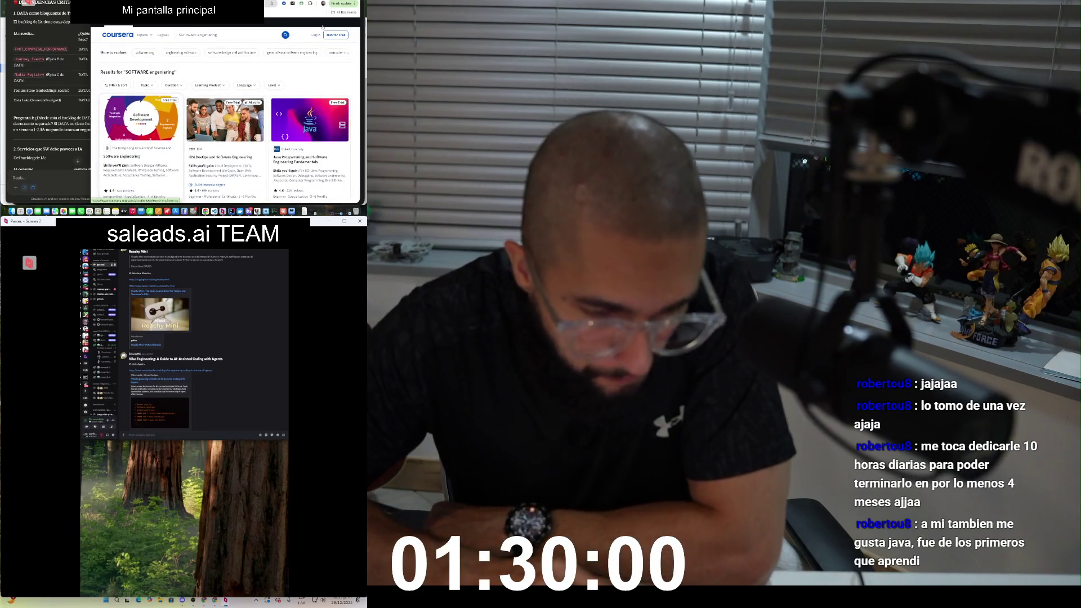
pyautogui.scroll(-1, 322, 26)
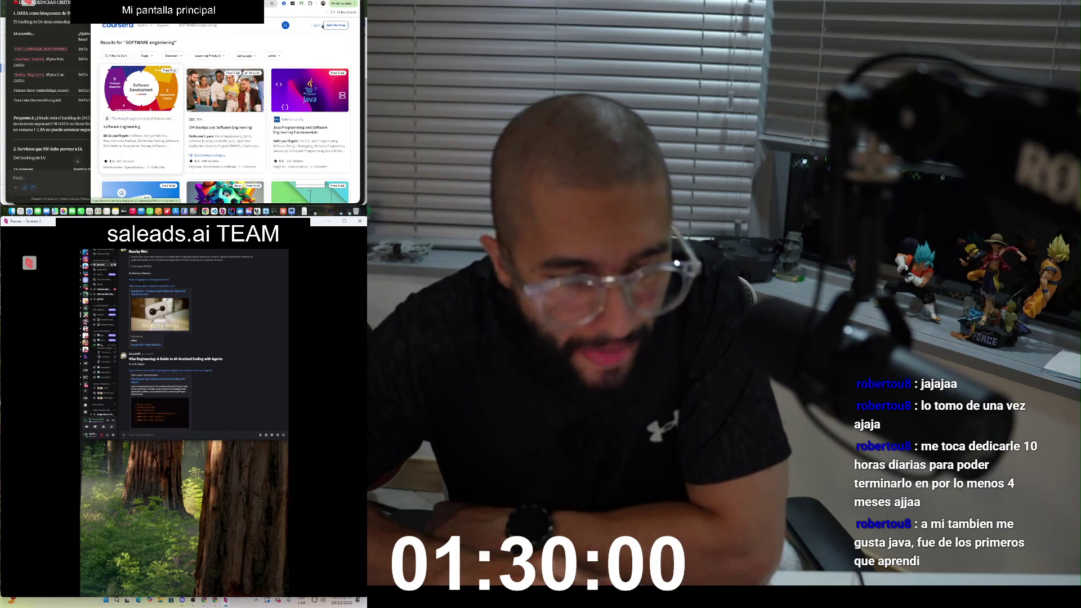
pyautogui.scroll(-3, 322, 26)
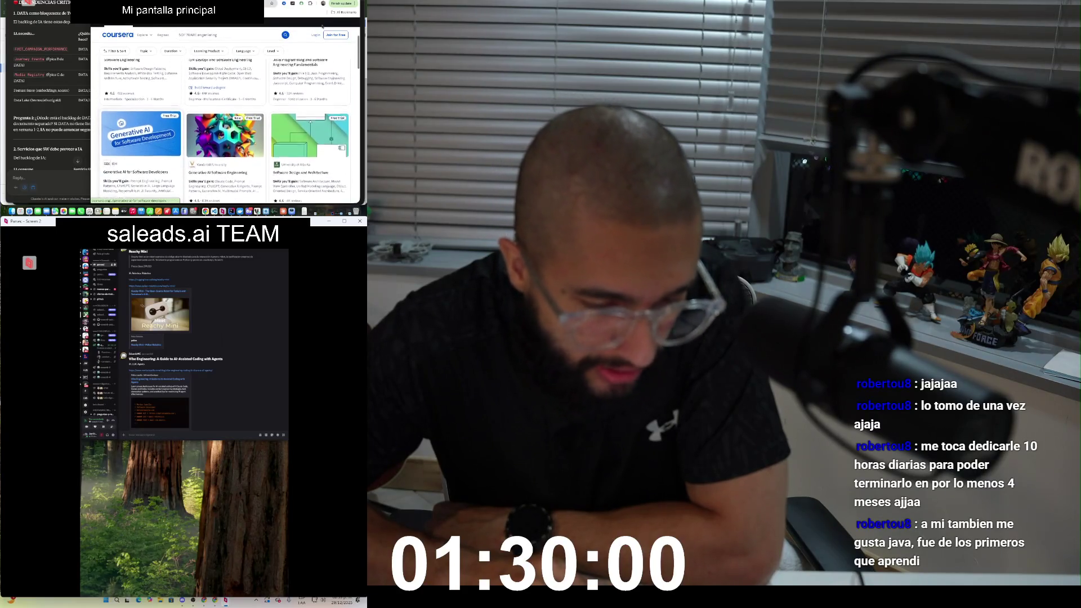
pyautogui.scroll(2, 323, 26)
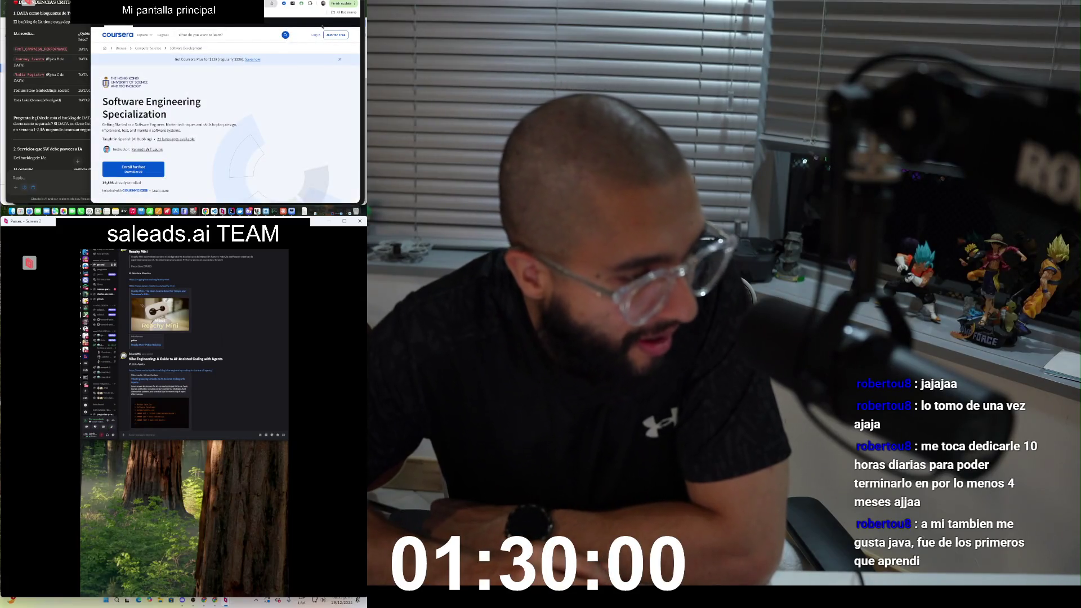
# Step: Scroll down the Software Engineering Specialization page and expand one course's details
pyautogui.scroll(-5, 323, 26)
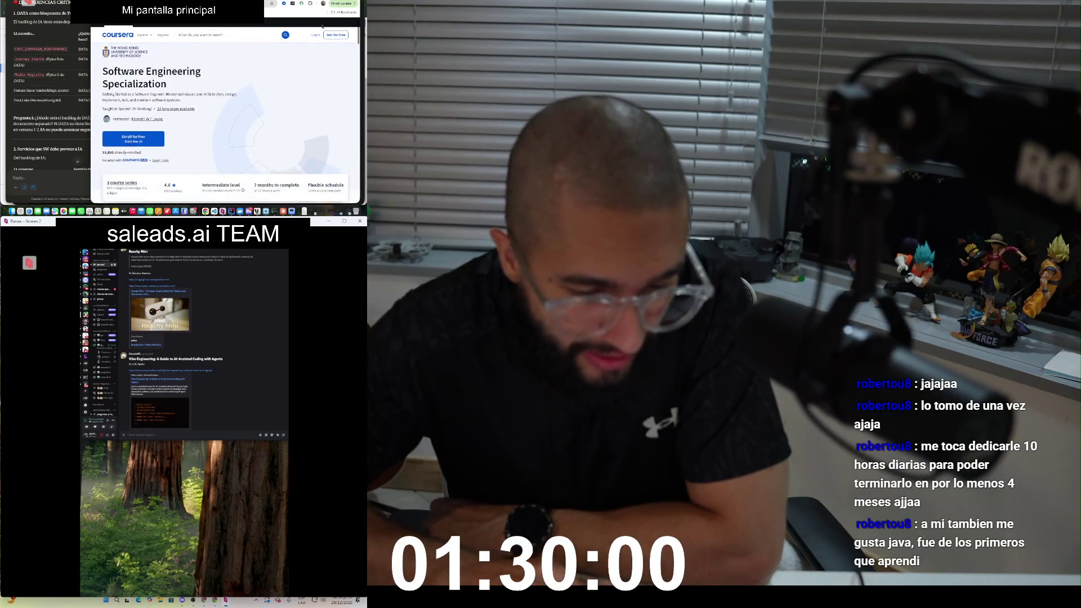
pyautogui.scroll(5, 322, 27)
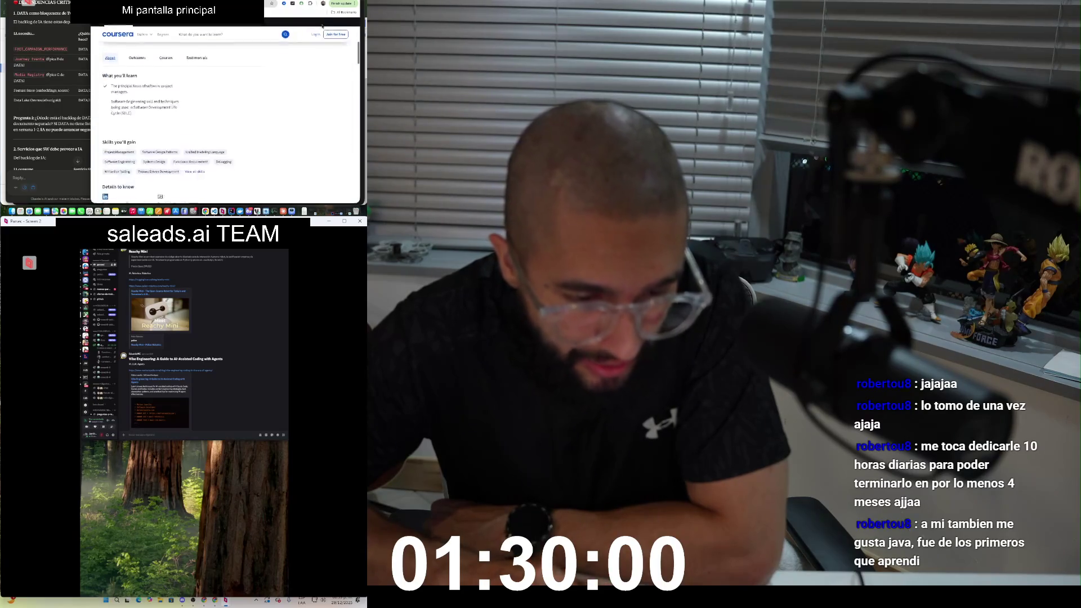
pyautogui.scroll(-2, 323, 27)
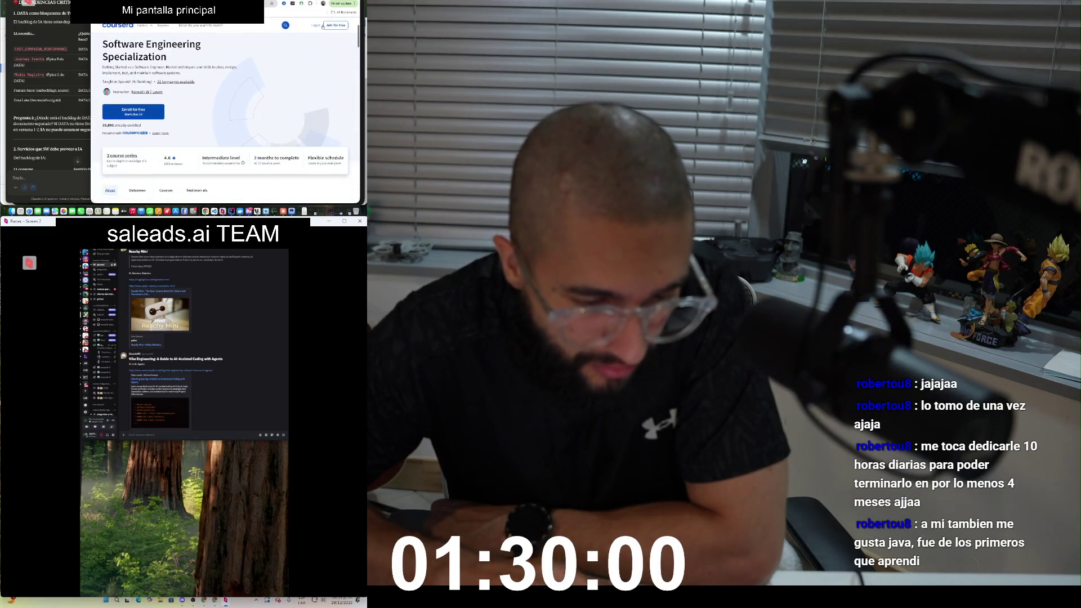
pyautogui.scroll(-2, 323, 27)
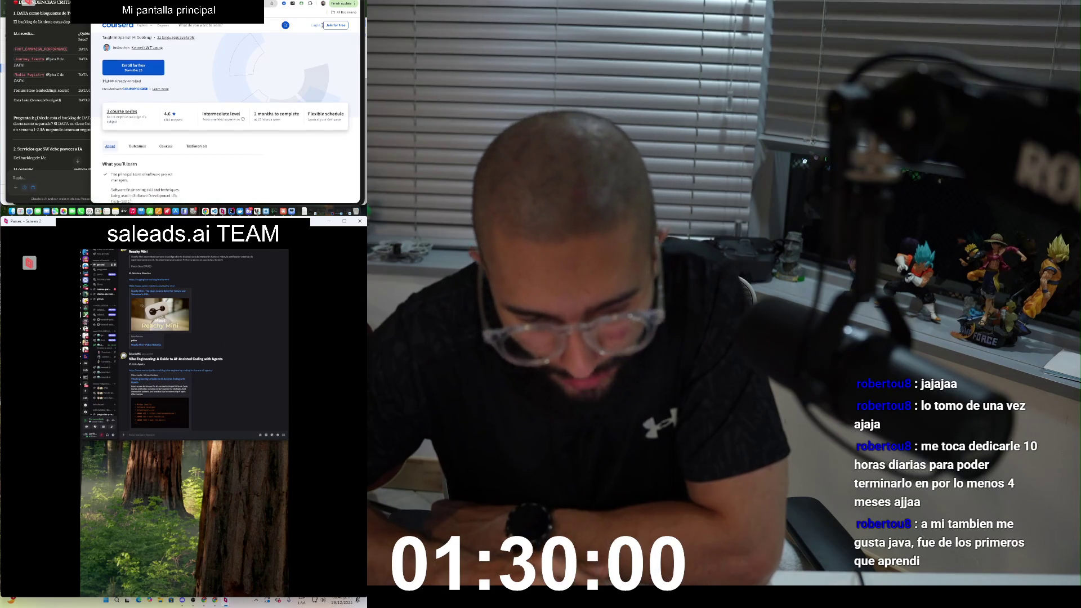
pyautogui.scroll(-3, 322, 25)
pyautogui.scroll(-10, 322, 26)
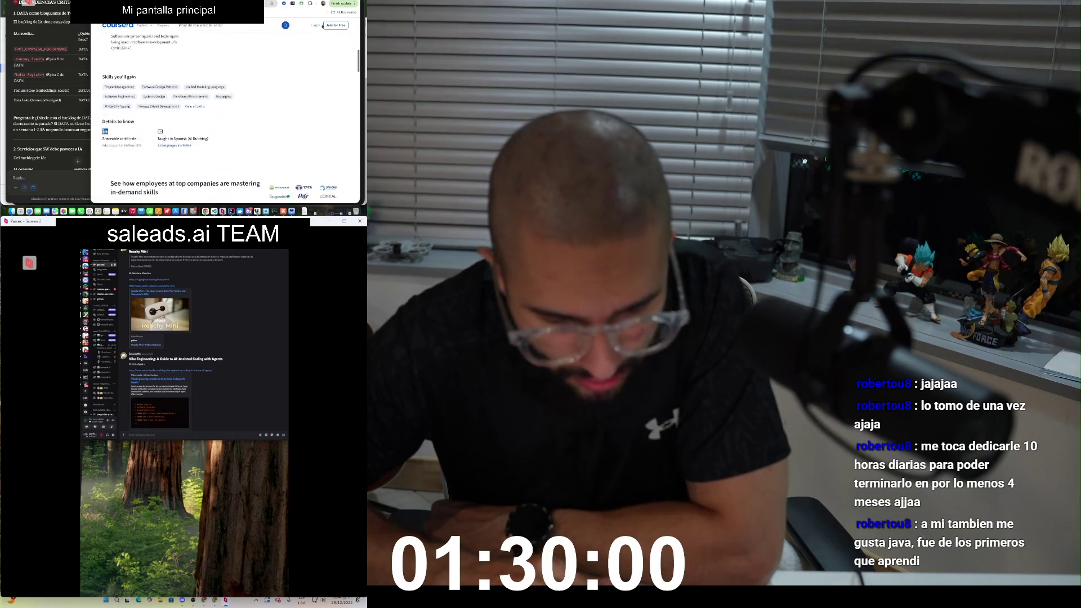
pyautogui.scroll(-5, 323, 26)
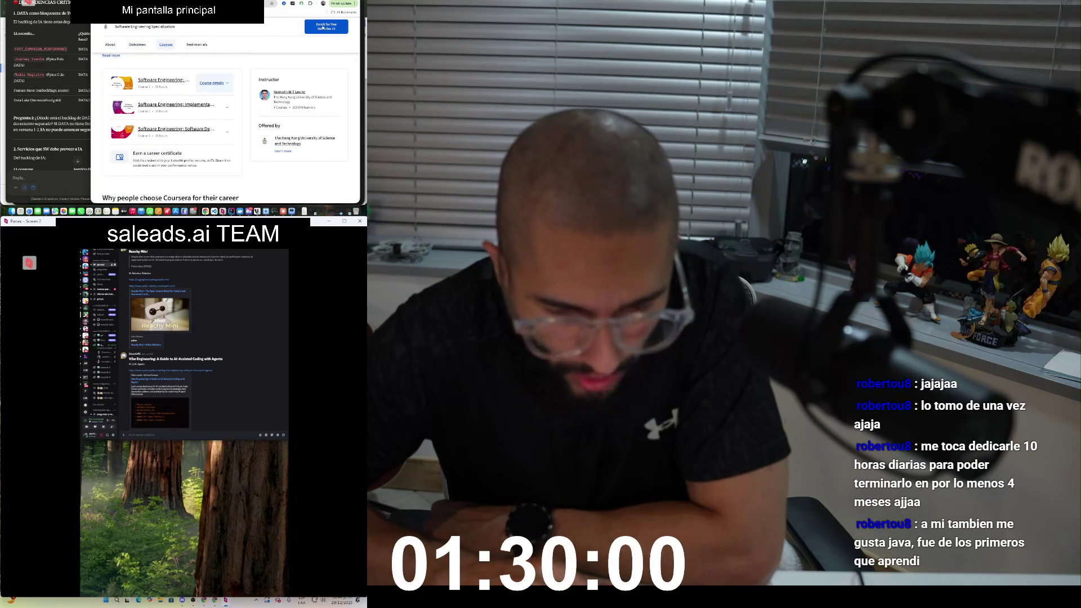
pyautogui.scroll(-5, 323, 25)
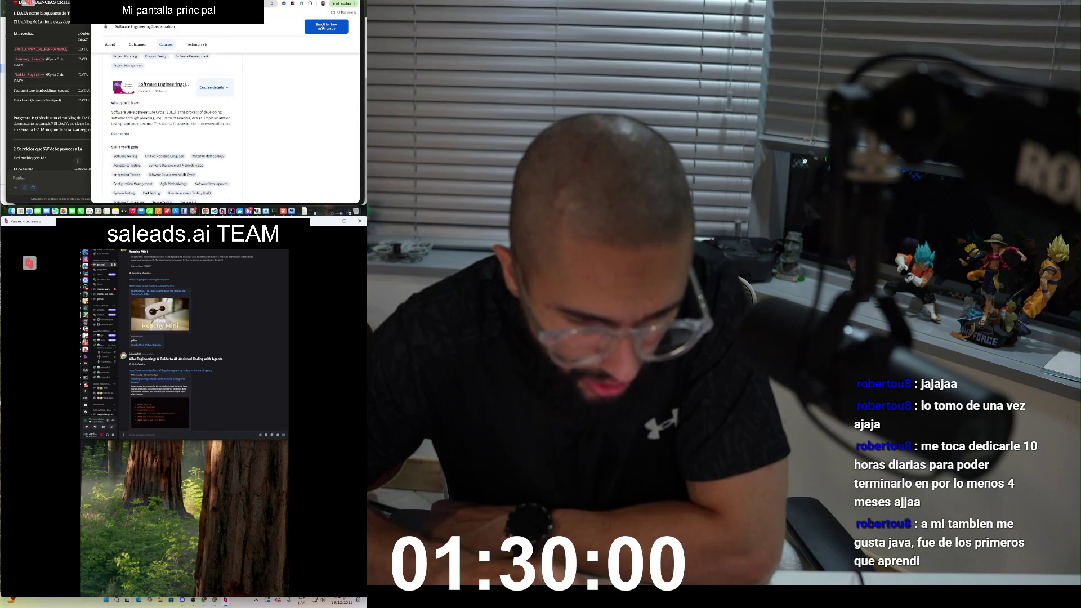
pyautogui.scroll(-5, 225, 130)
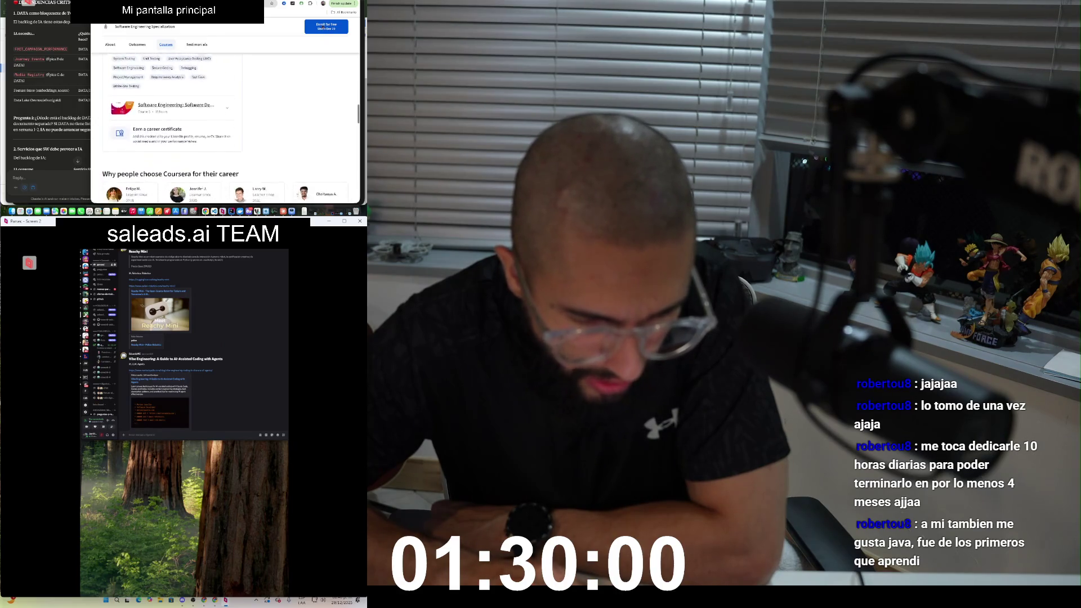
pyautogui.click(212, 78)
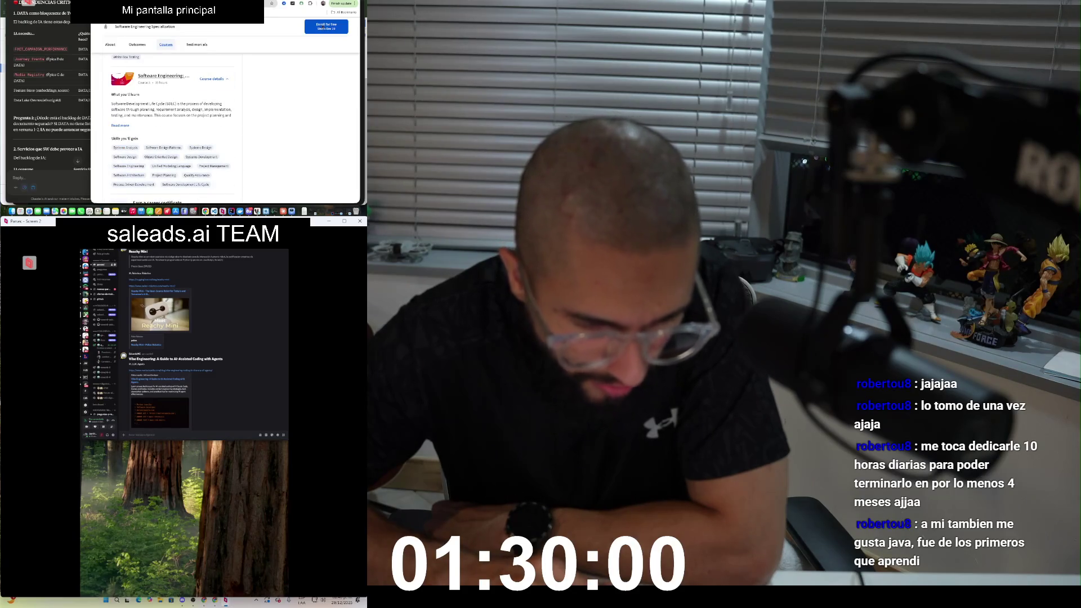
# Step: Scroll back up and select the Software Engineering Specialization title
pyautogui.scroll(-5, 226, 130)
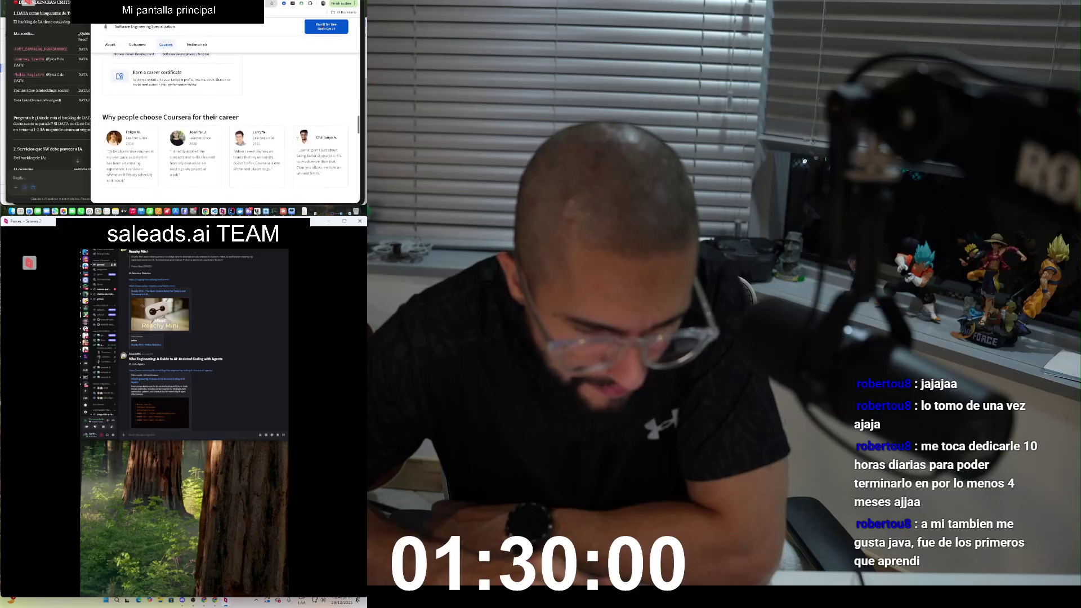
pyautogui.scroll(-5, 226, 129)
pyautogui.scroll(-5, 225, 129)
pyautogui.scroll(20, 225, 129)
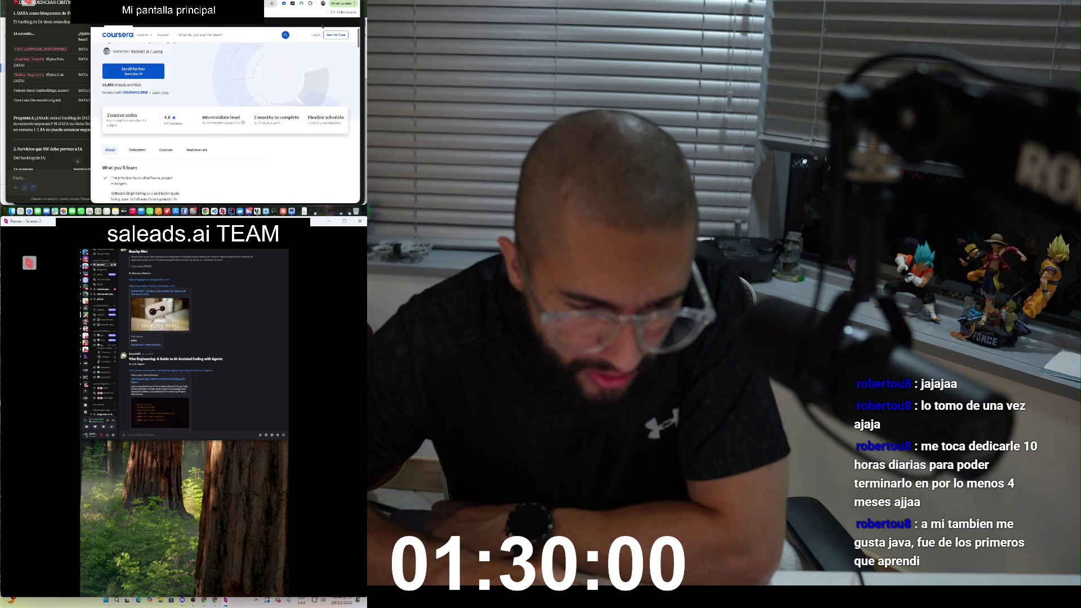
pyautogui.scroll(5, 322, 26)
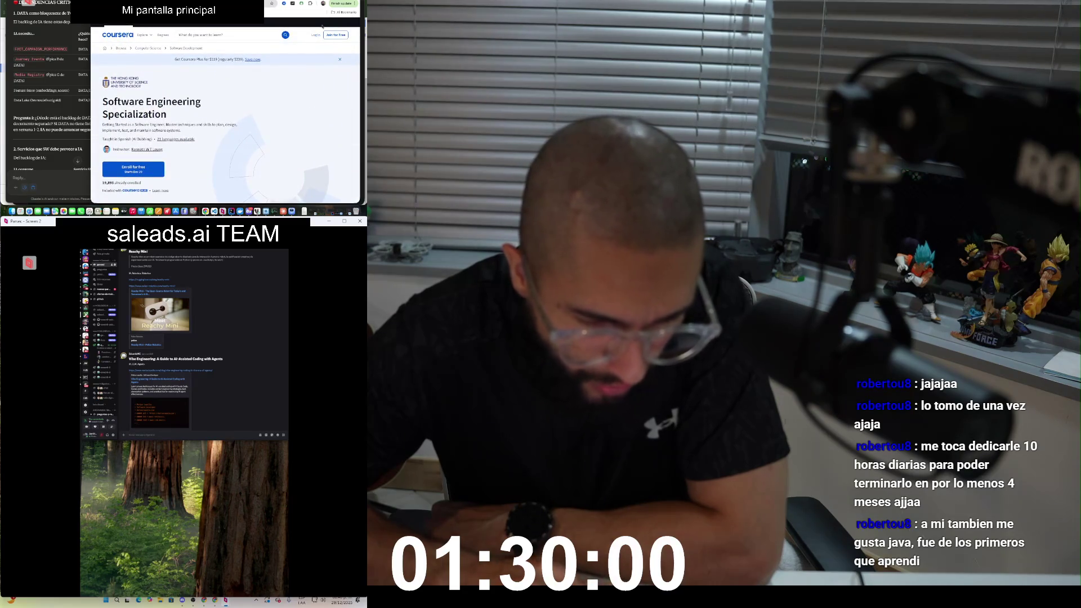
pyautogui.moveTo(154, 115); pyautogui.dragTo(119, 102)
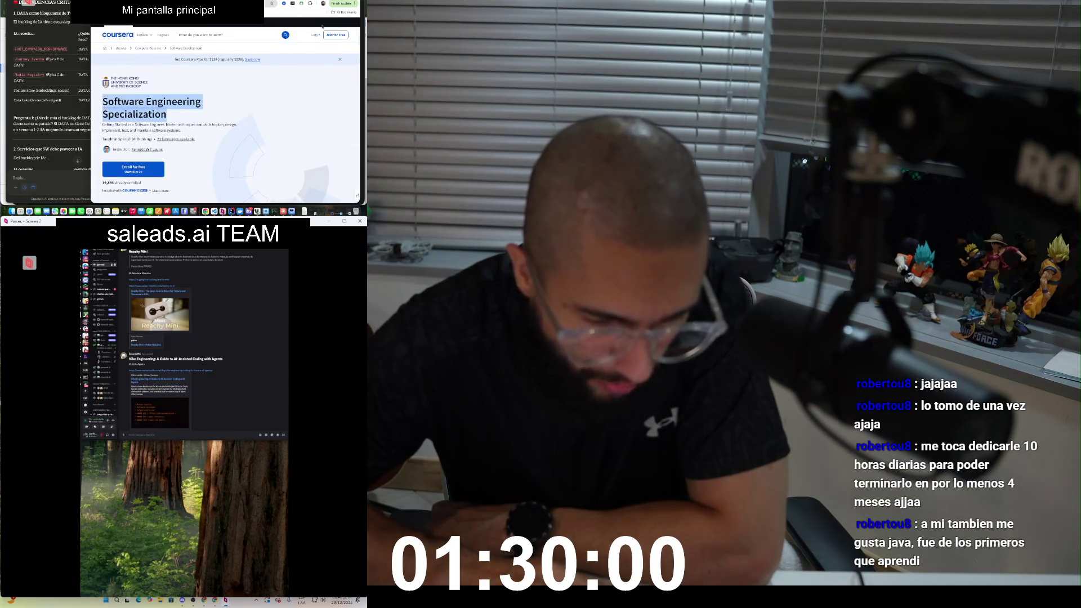
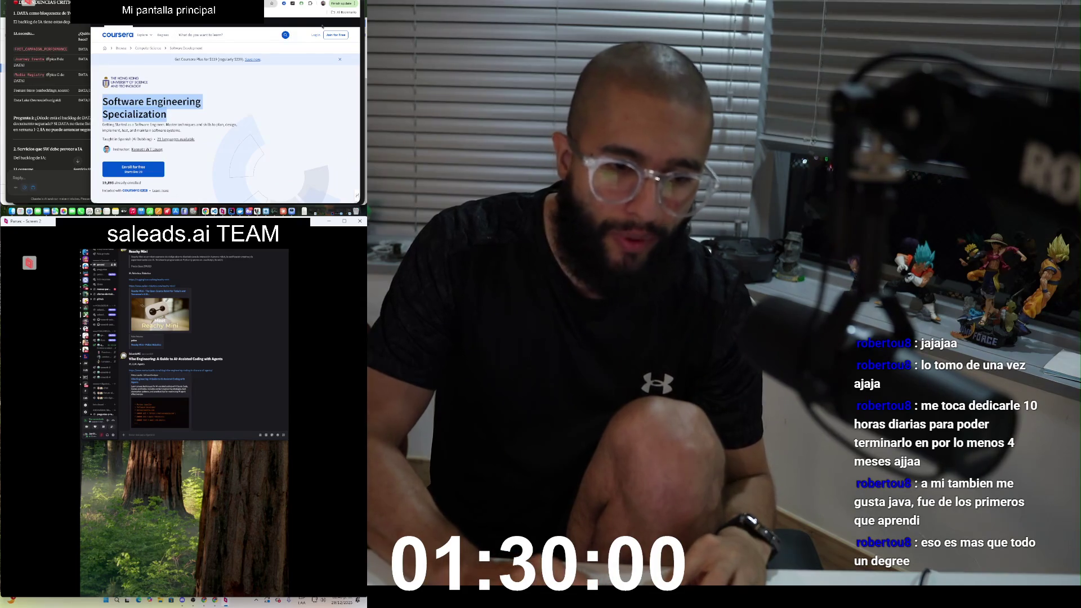
# Step: Switch from the Coursera page through WhatsApp to the ChatGPT conversation with the contract-terms draft
pyautogui.press('super+Tab')
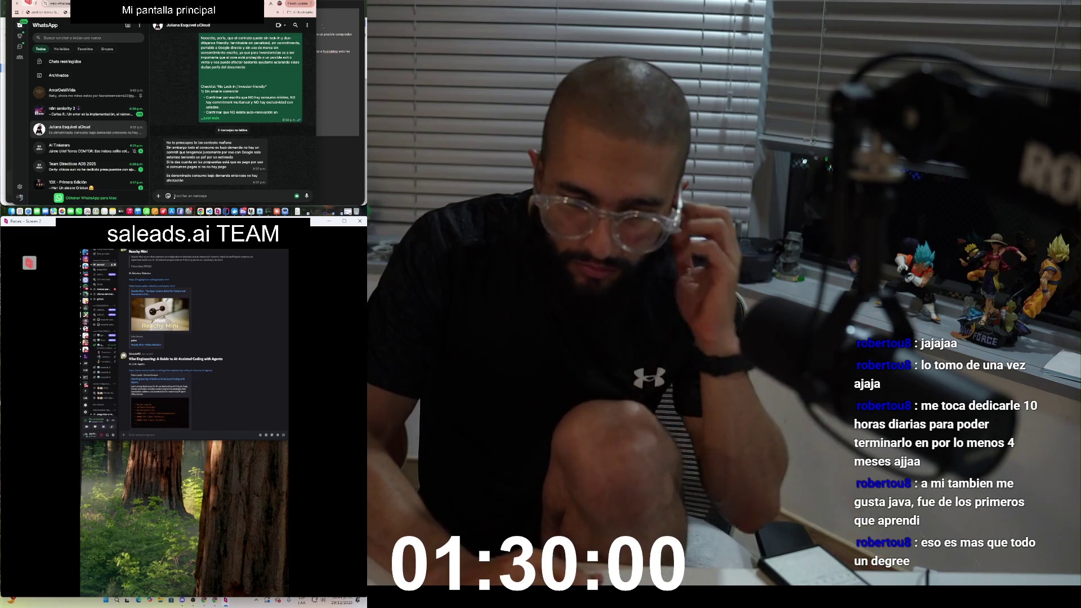
pyautogui.press('super+Tab')
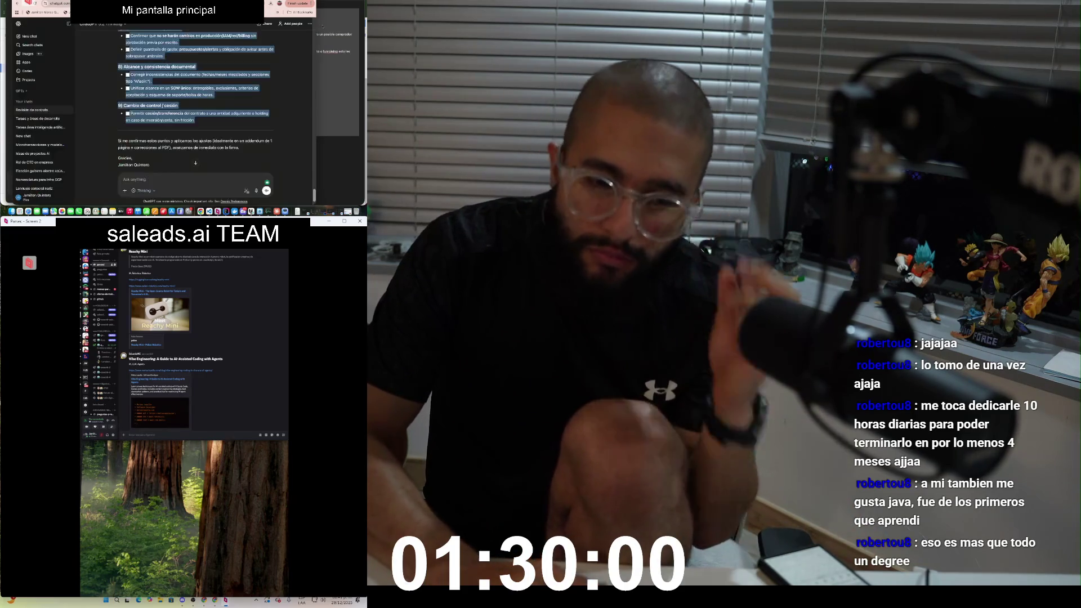
# Step: Send ChatGPT a follow-up question about inconsistencies in the contract document, then return to Claude
pyautogui.click(123, 181)
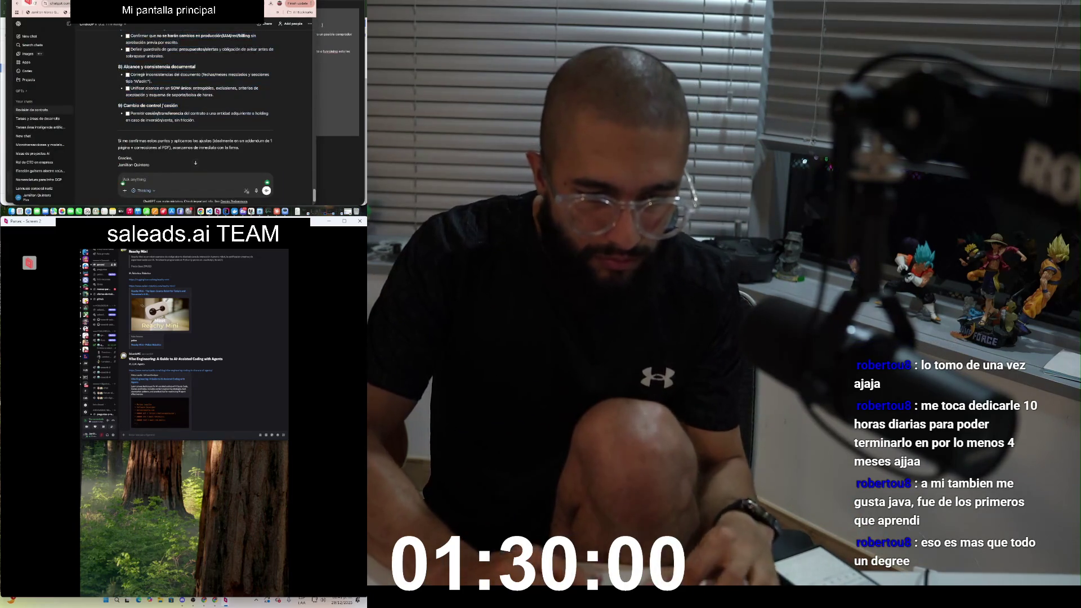
pyautogui.write('stas seguro')
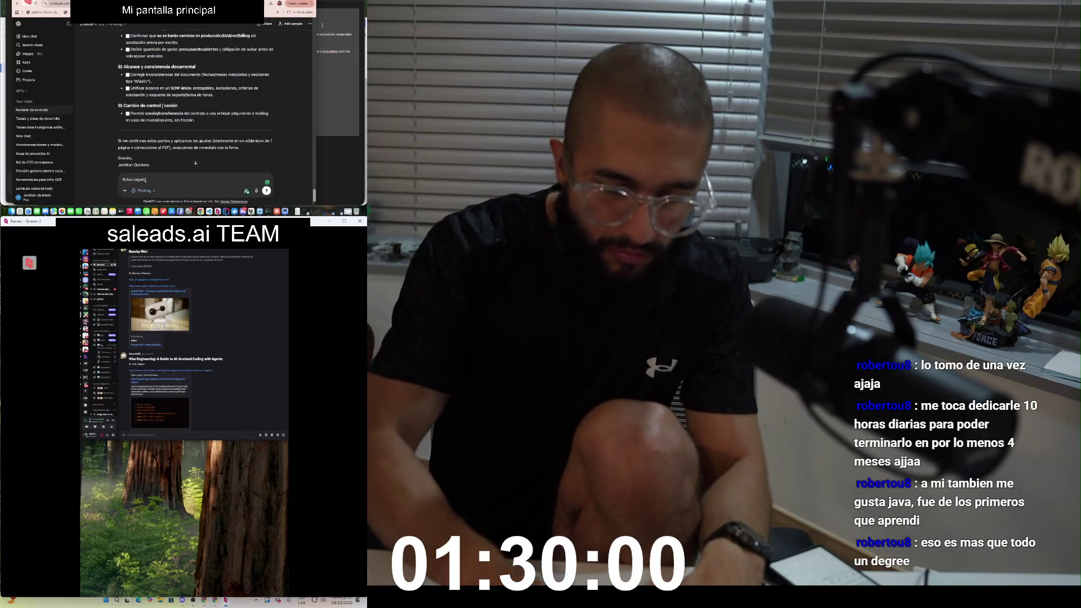
pyautogui.write('e')
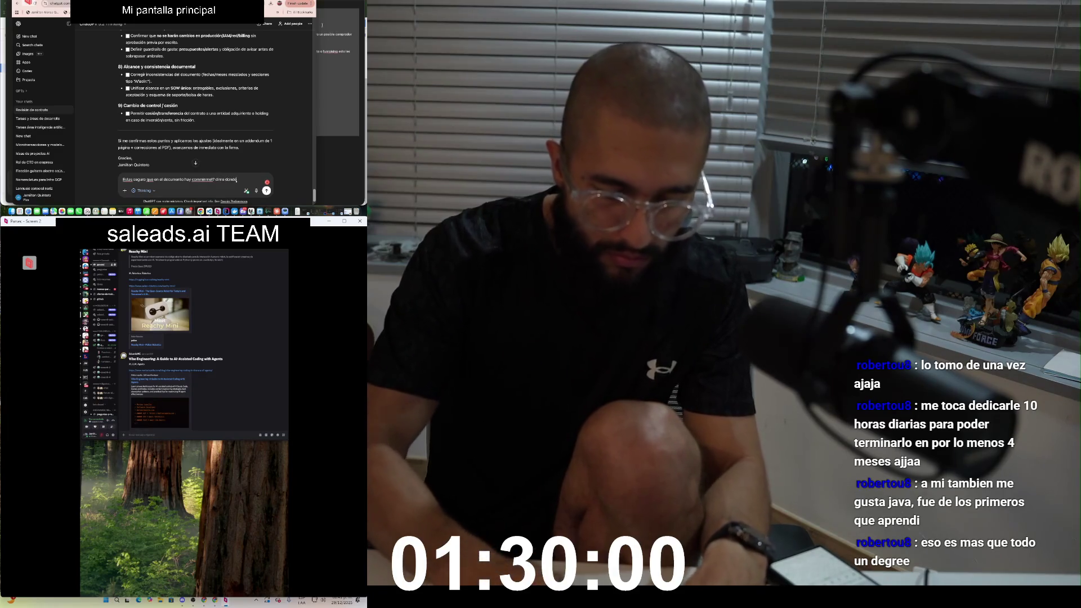
pyautogui.press('Return')
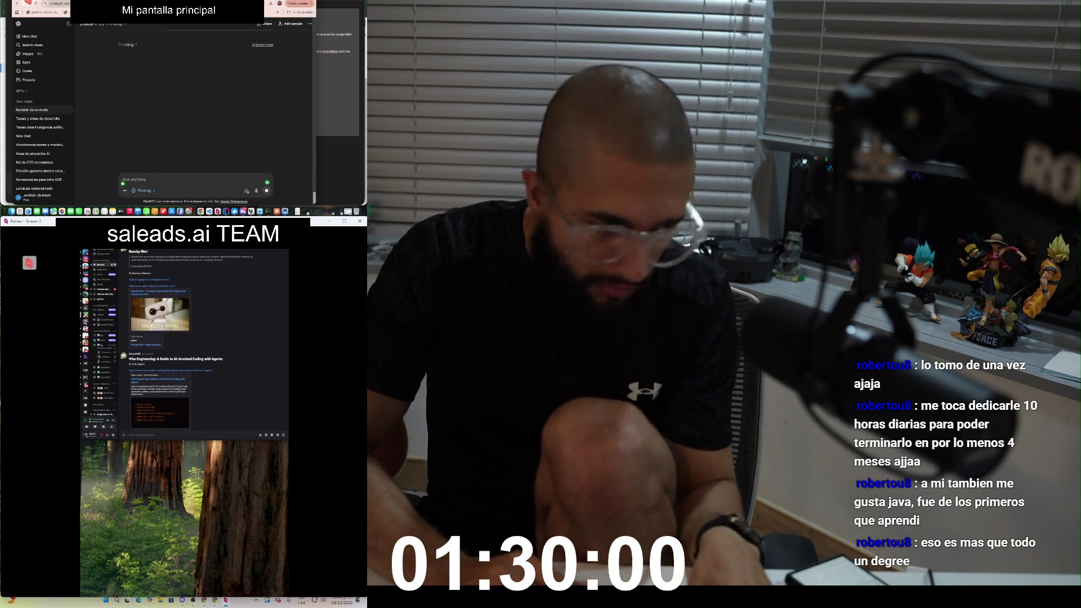
pyautogui.press('super+Tab')
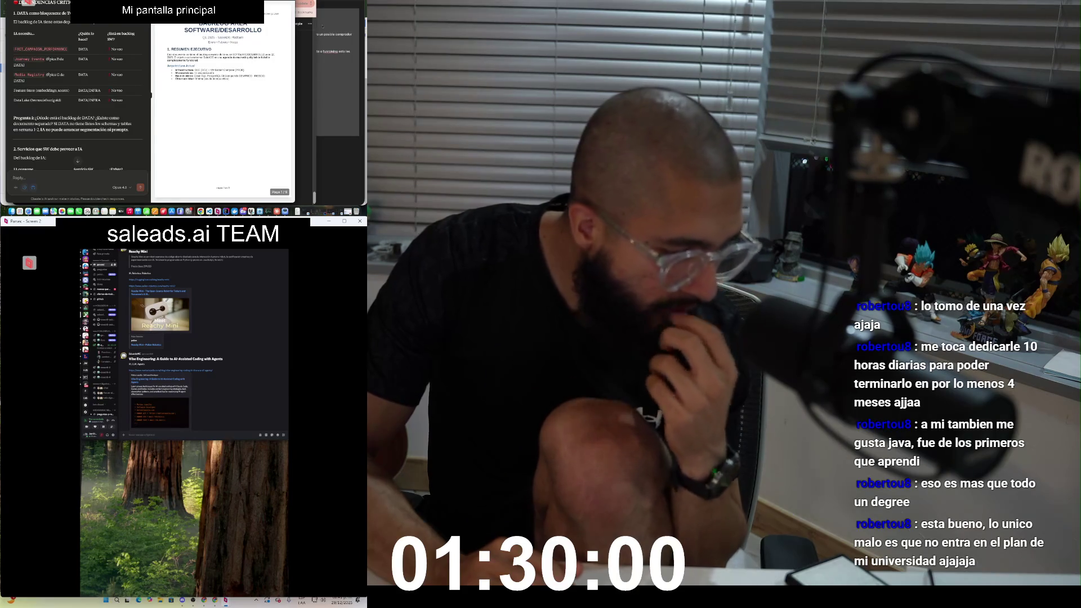
# Step: Read ChatGPT's answer on the 3-year consumption commitment and bring up the proposal PDF
pyautogui.hotkey('ctrl', 'Right')
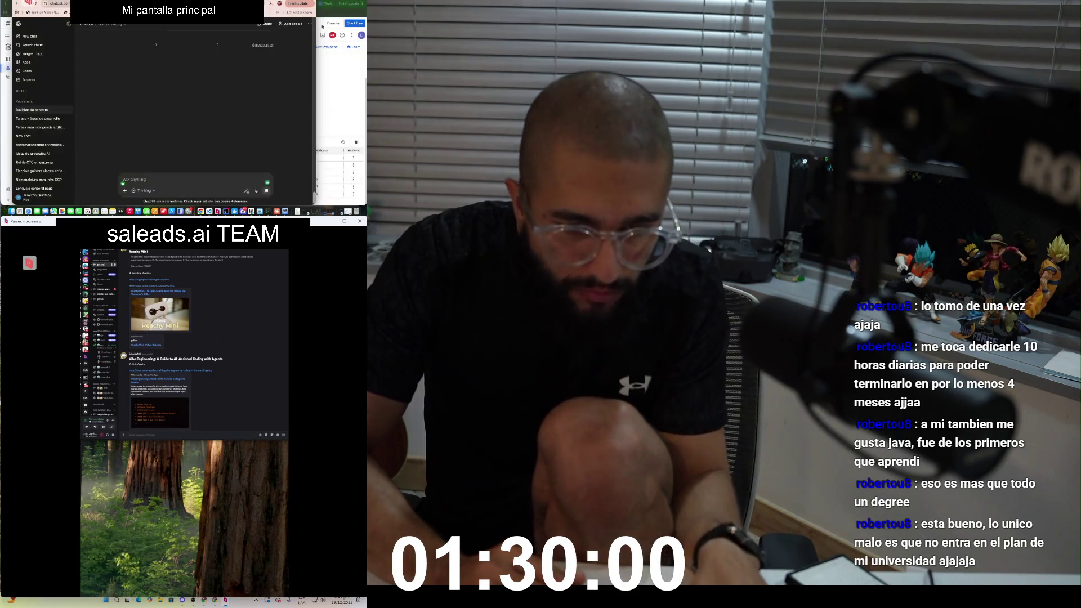
pyautogui.hotkey('ctrl', 'Left')
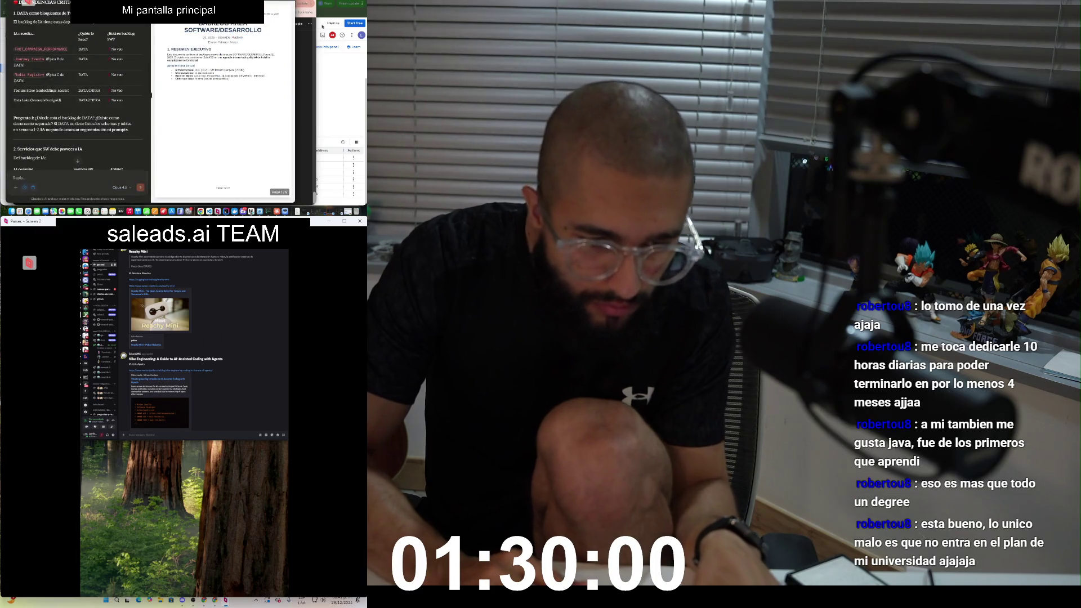
pyautogui.hotkey('ctrl', 'Right')
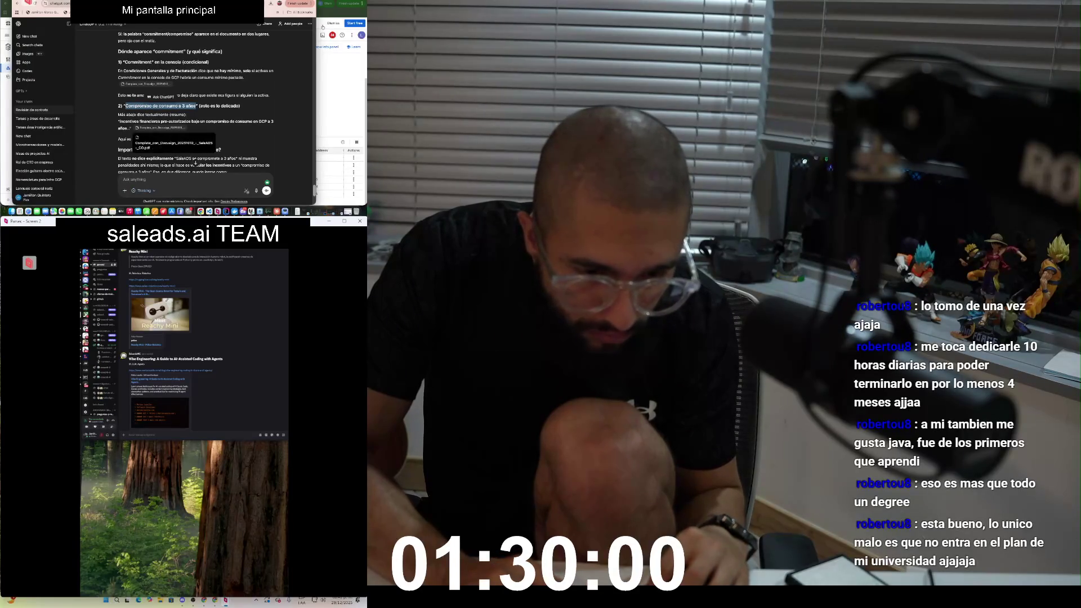
pyautogui.click(195, 163)
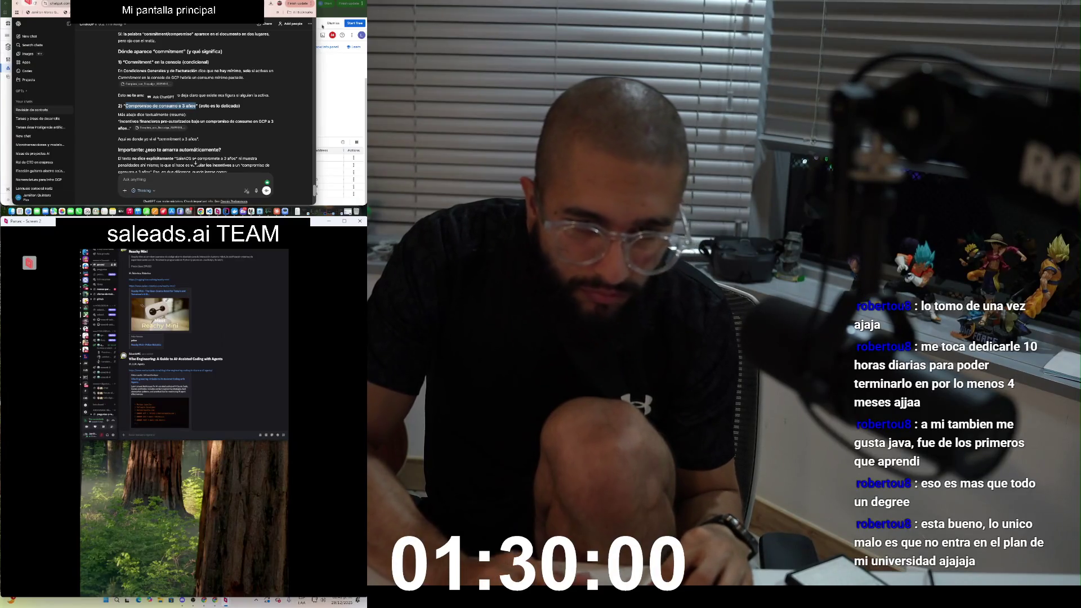
pyautogui.hotkey('ctrl', 'shift', 'm')
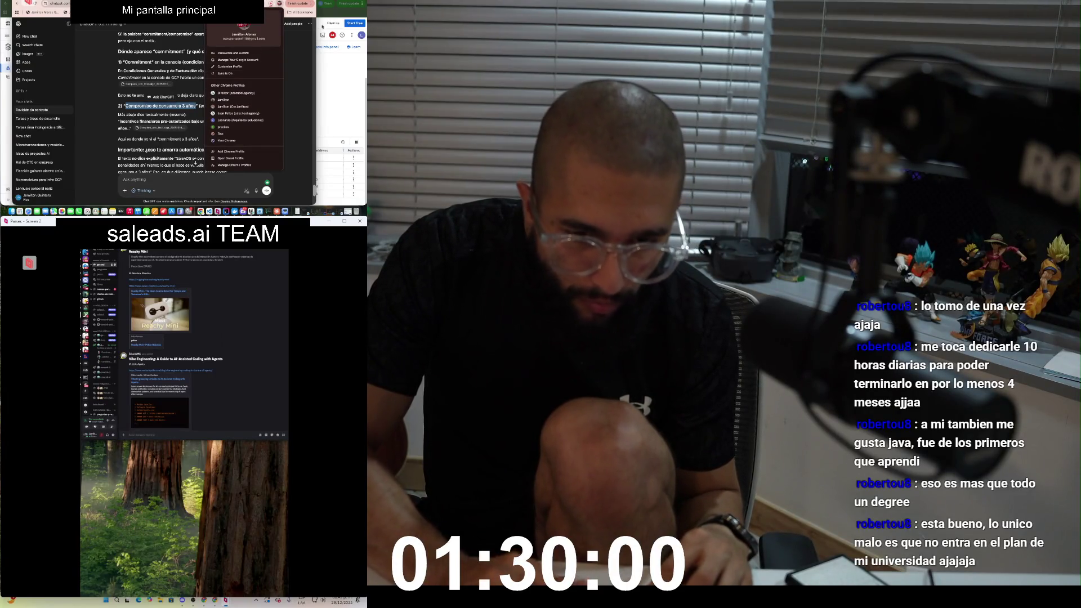
pyautogui.press('Escape')
pyautogui.hotkey('ctrl', 'Tab')
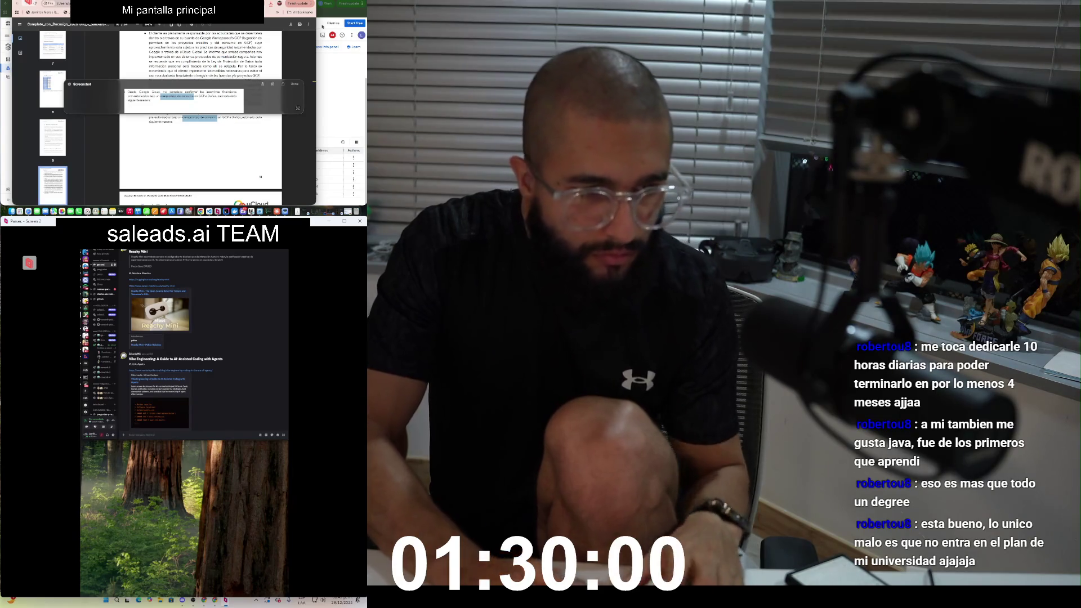
# Step: Send the screenshot in WhatsApp with the caption 'En el documento esta esta parte'
pyautogui.press('super+Tab')
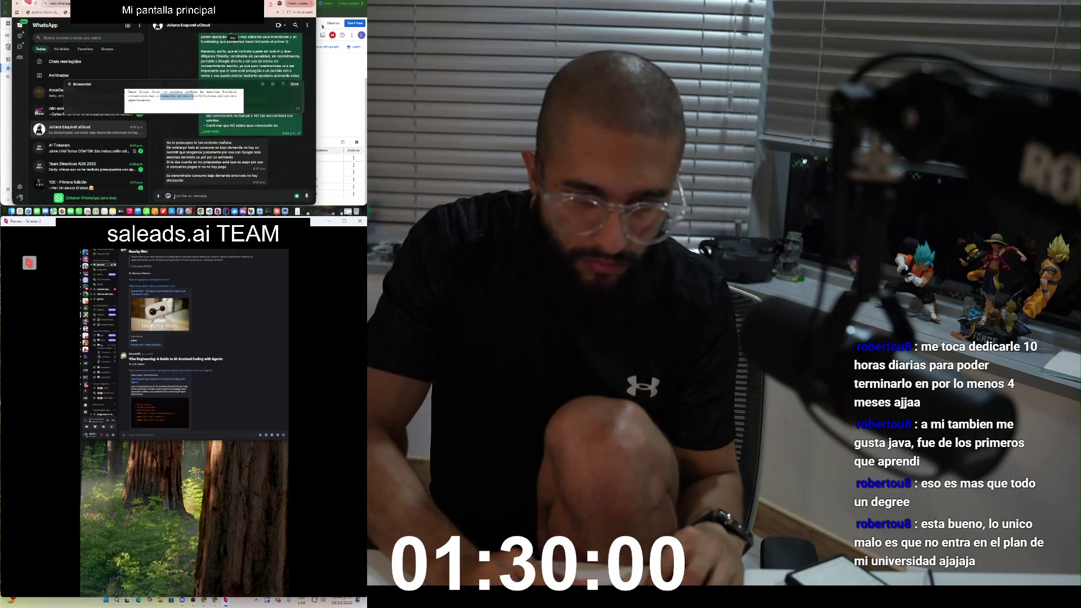
pyautogui.write('En el documento esta esta')
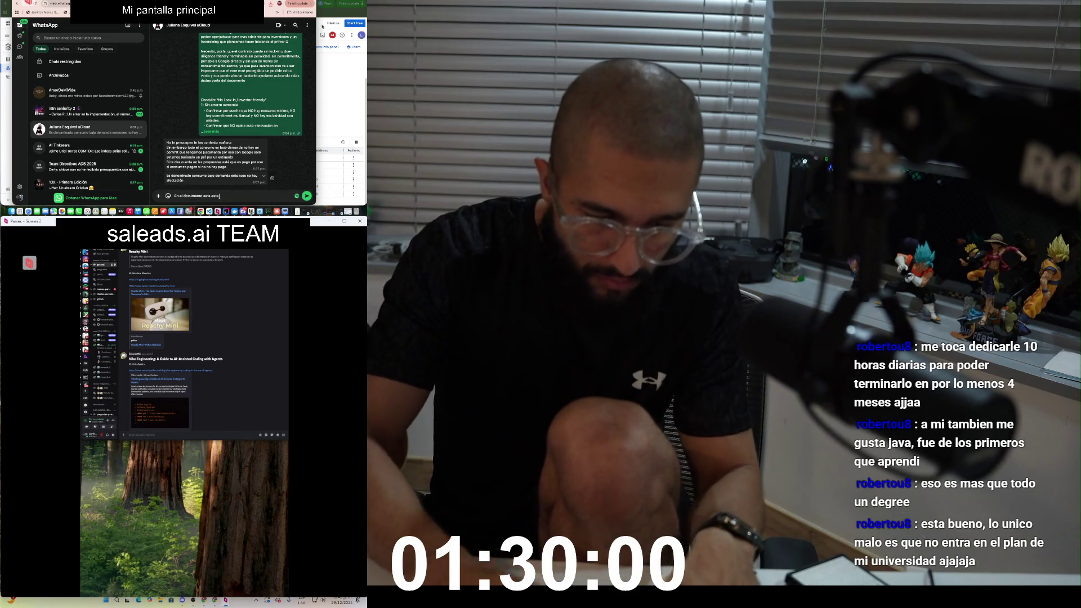
pyautogui.write(' parte')
pyautogui.press('Return')
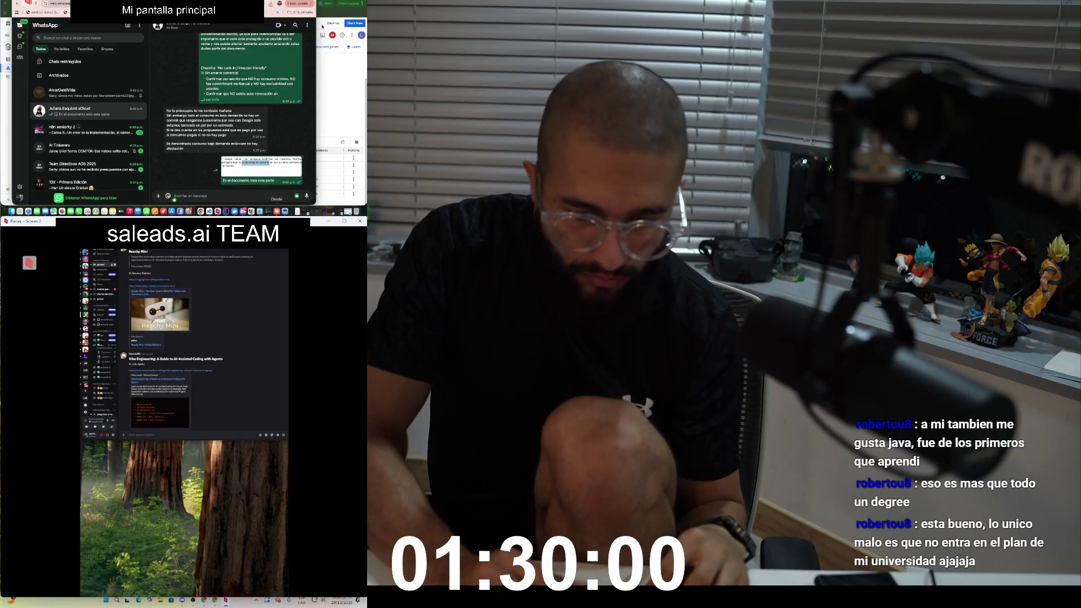
pyautogui.press('super+Tab')
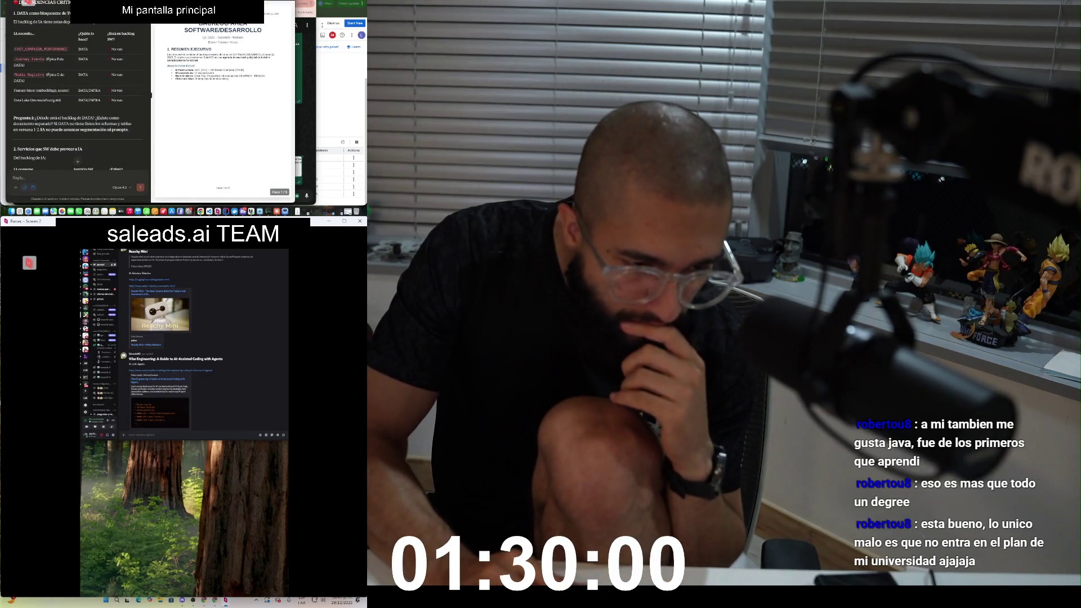
# Step: Review Claude's backlog question and draft a reply that the item is red for being too extensive
pyautogui.scroll(3, 76, 102)
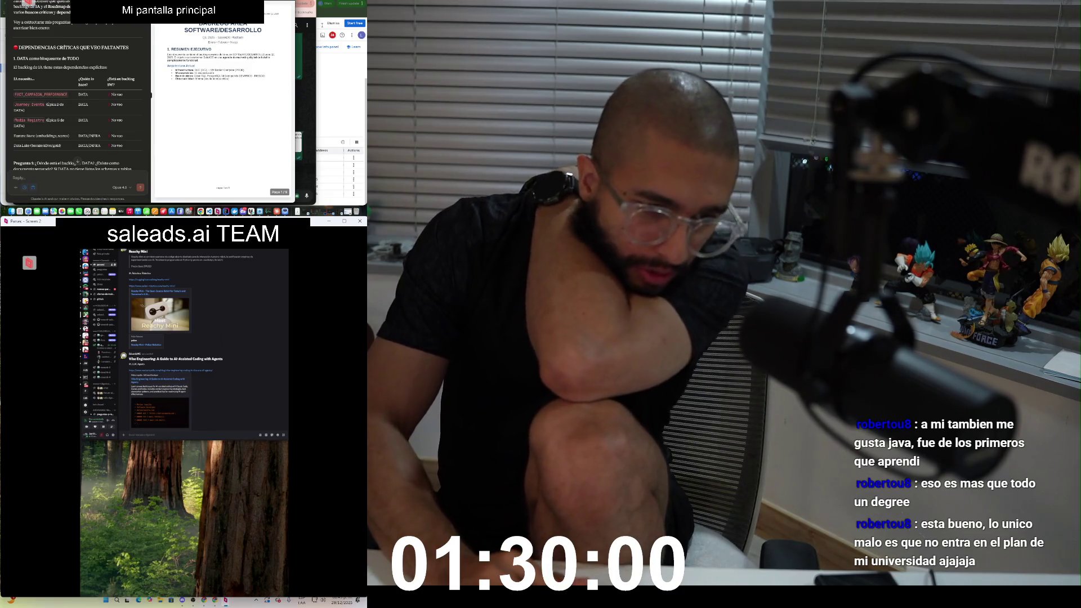
pyautogui.scroll(1, 77, 162)
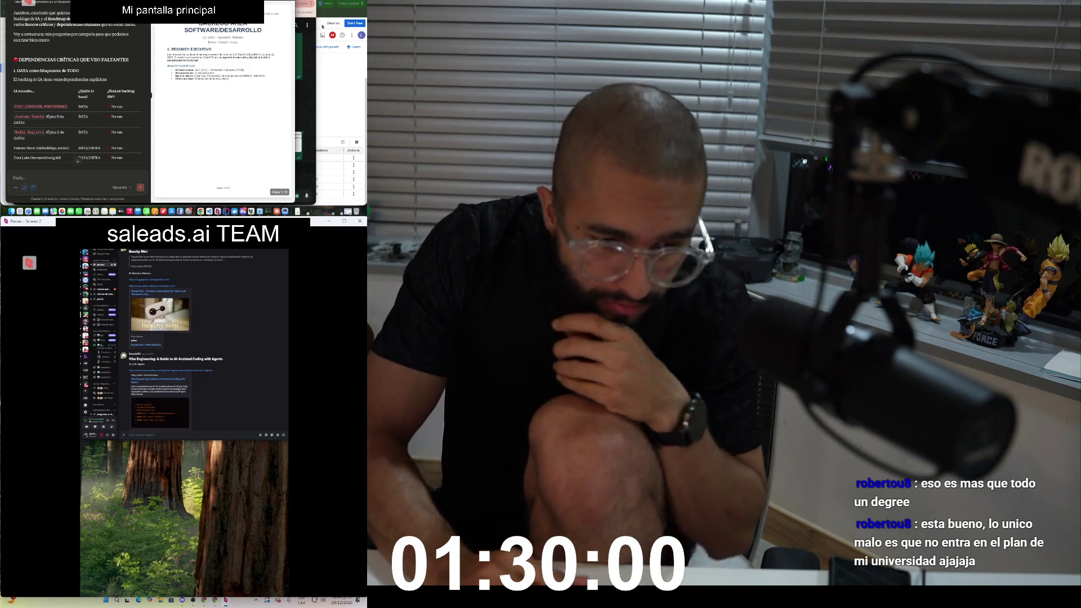
pyautogui.scroll(3, 79, 160)
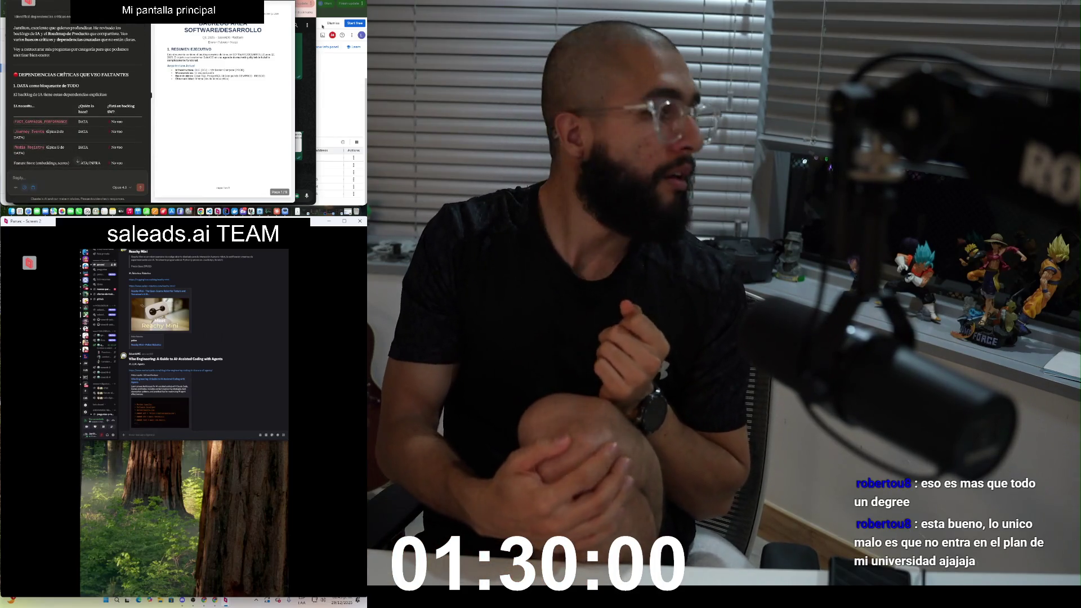
pyautogui.scroll(-3, 78, 112)
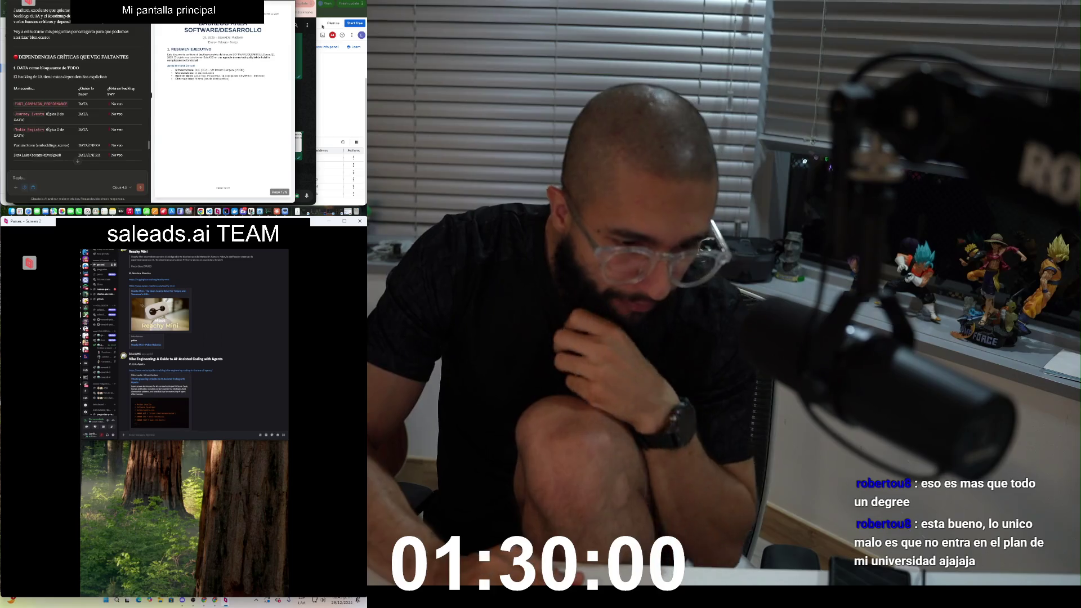
pyautogui.scroll(-5, 78, 101)
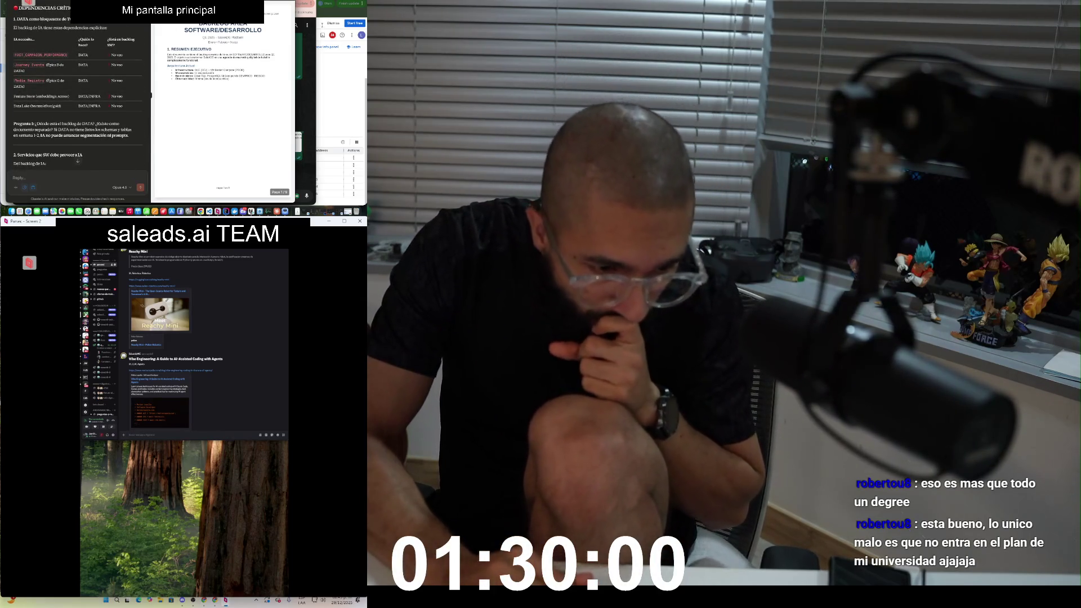
pyautogui.scroll(-3, 78, 161)
pyautogui.scroll(-1, 78, 160)
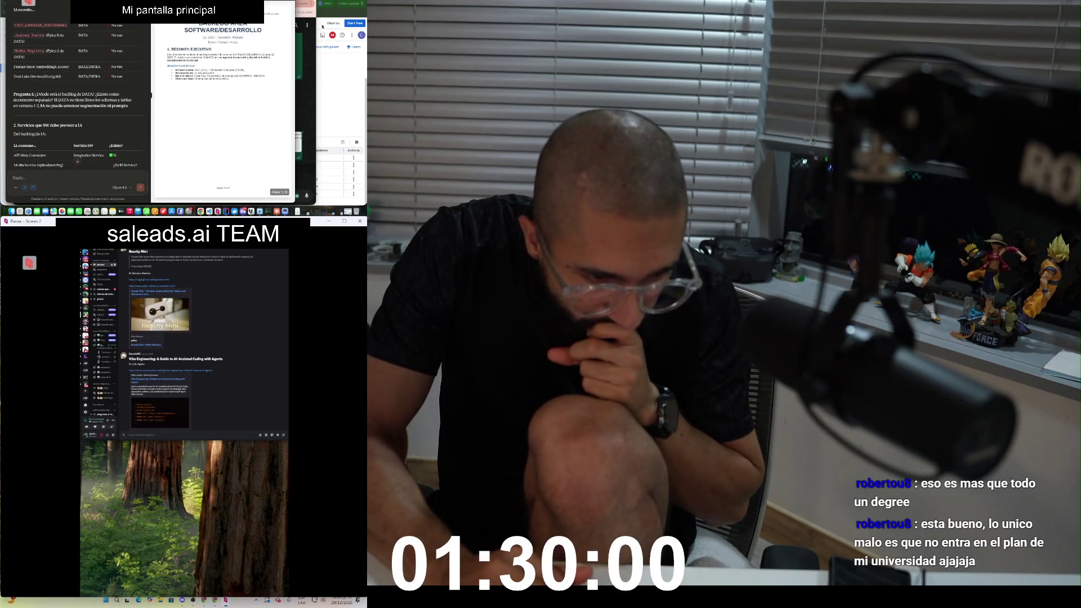
pyautogui.scroll(-4, 78, 161)
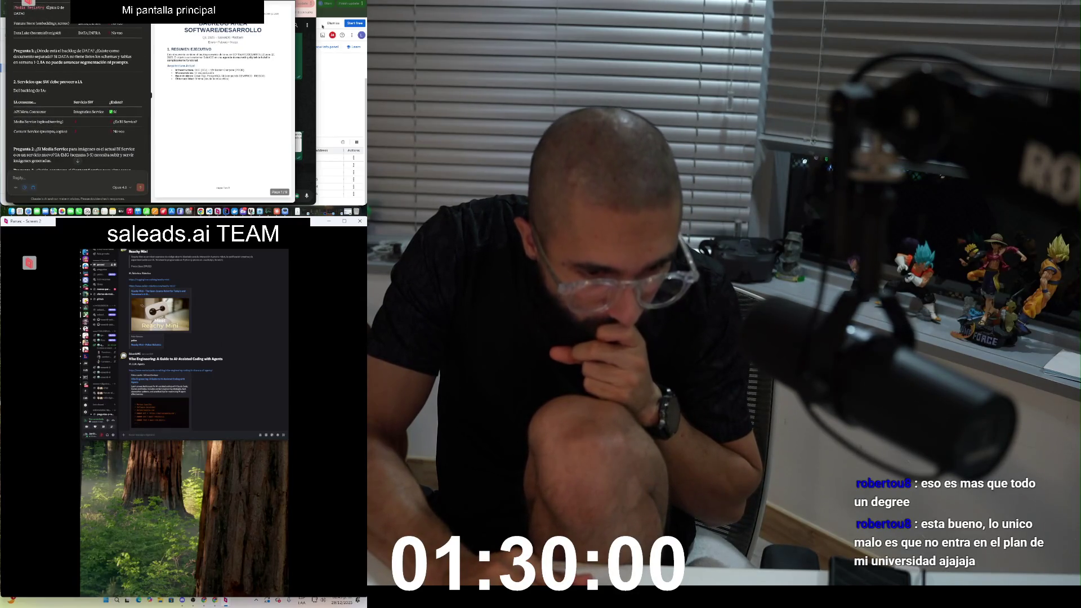
pyautogui.scroll(4, 78, 161)
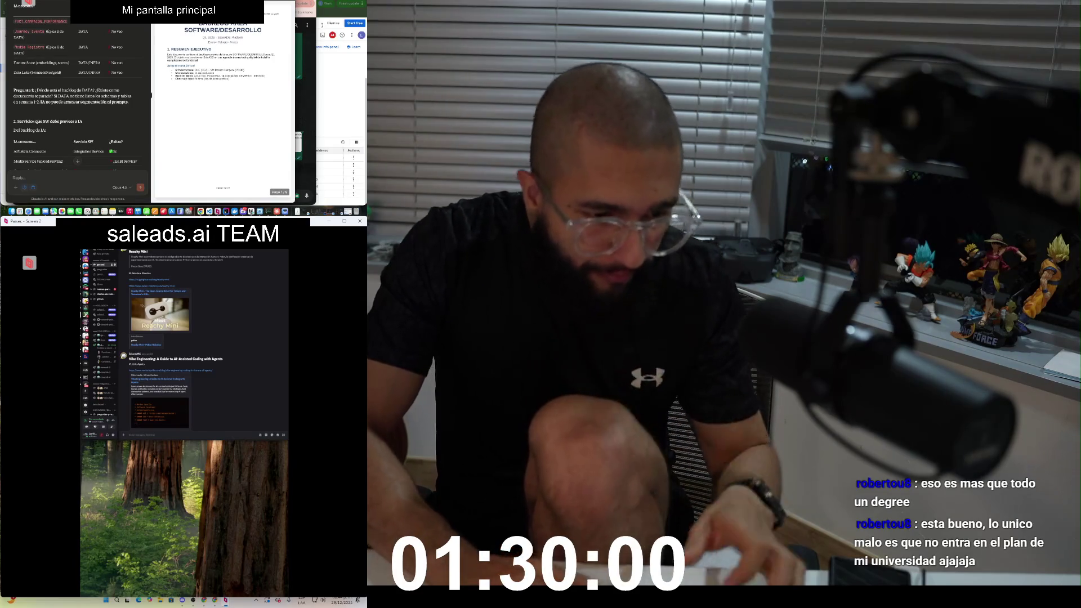
pyautogui.write('¿')
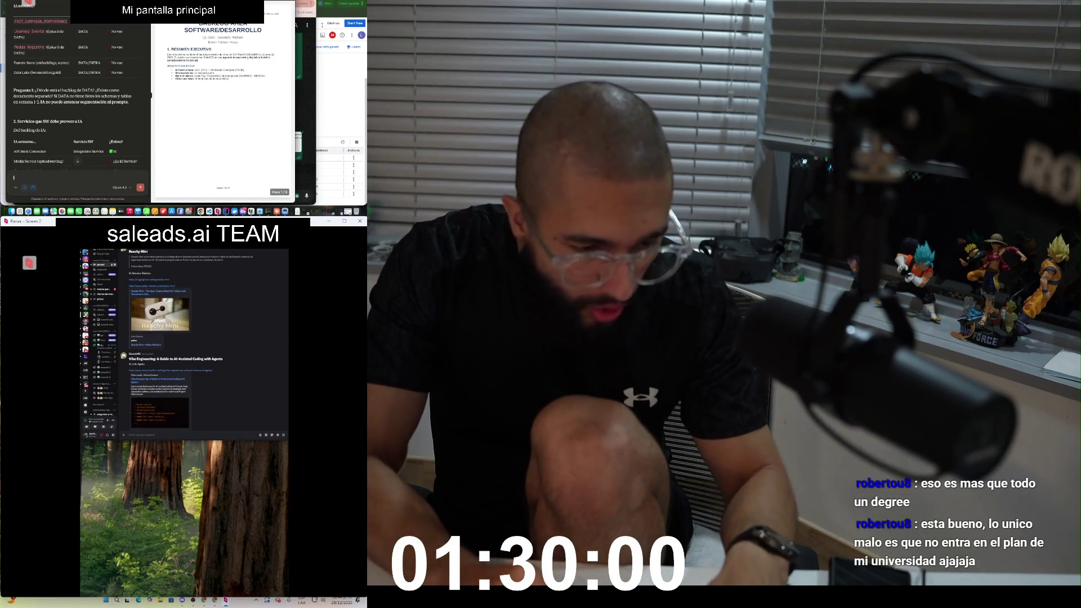
pyautogui.write(' esta en t')
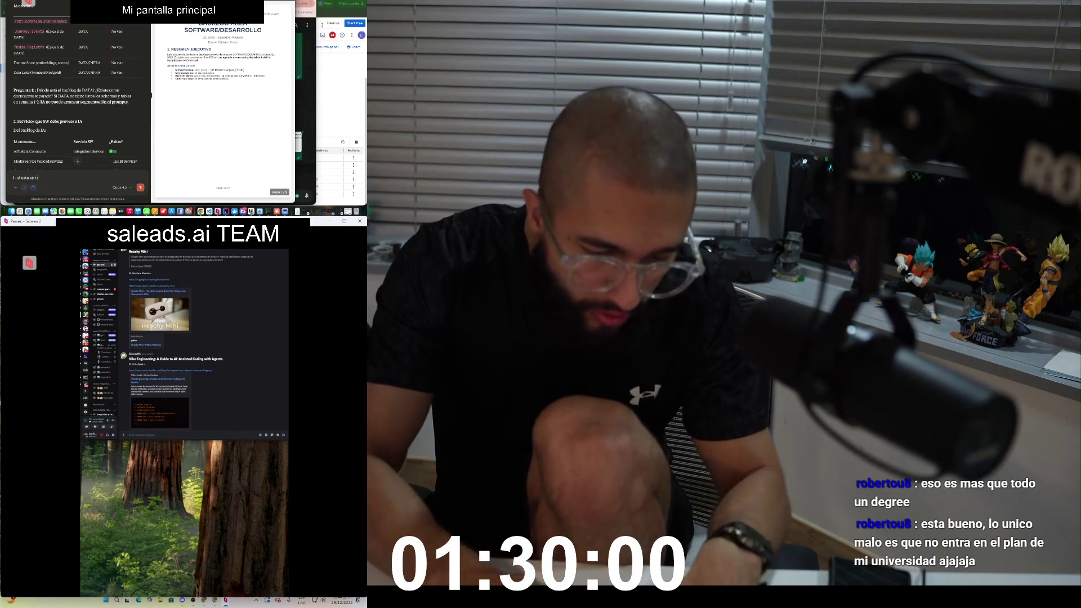
pyautogui.write(' que es demaciado extenso.')
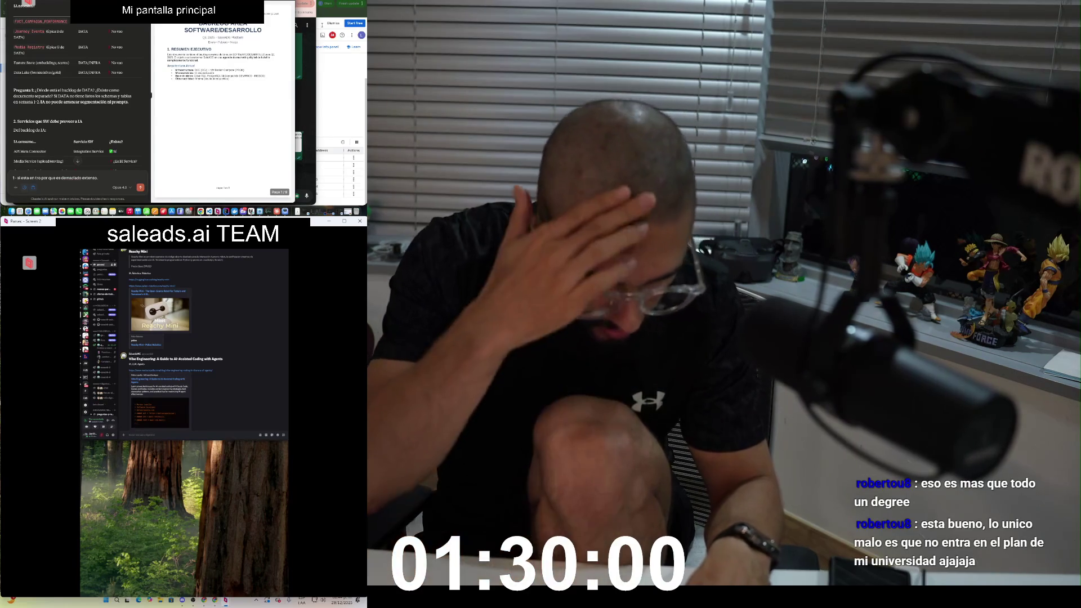
pyautogui.write('Si lo ne')
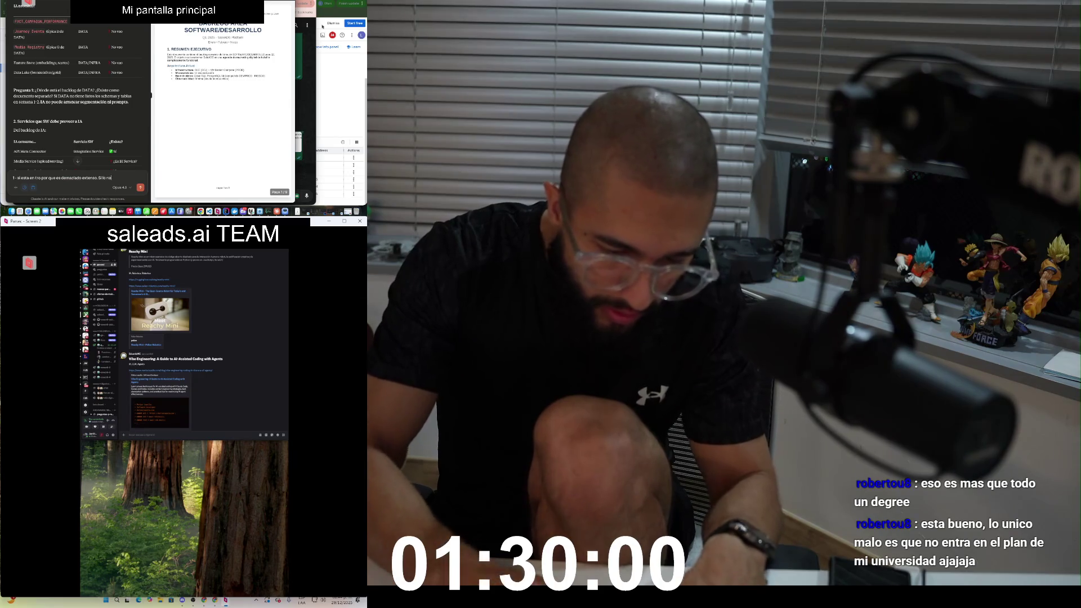
pyautogui.write('ien pero')
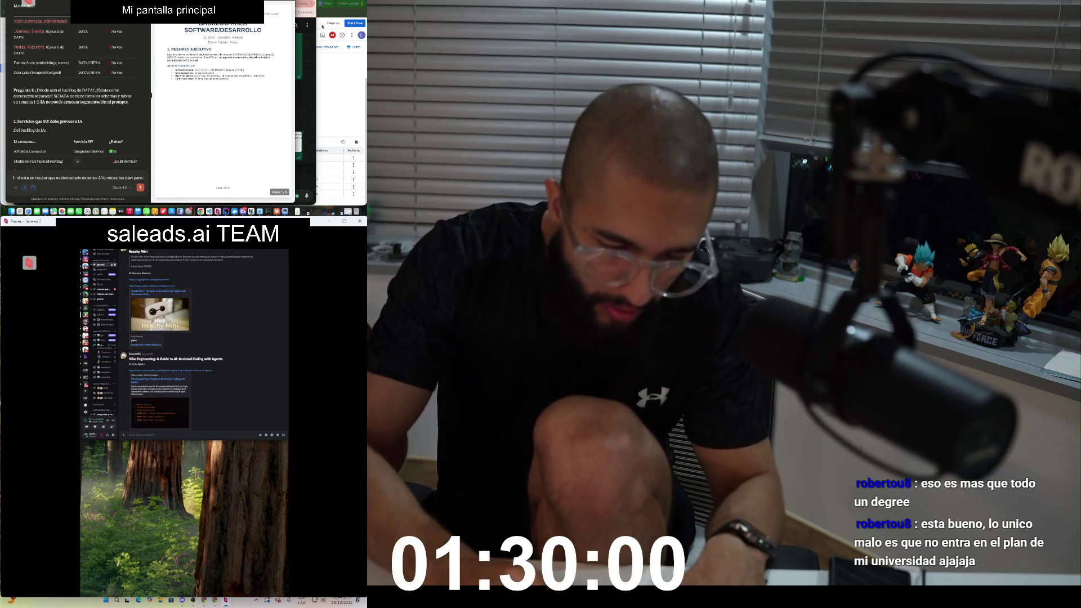
pyautogui.write(' la idea es poder g')
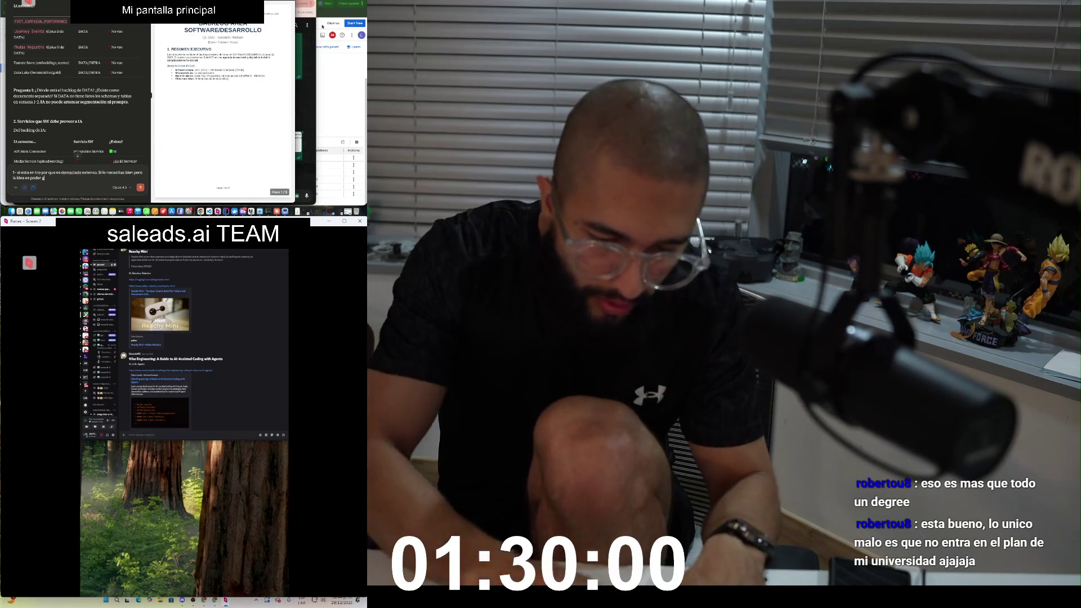
pyautogui.write('enerar')
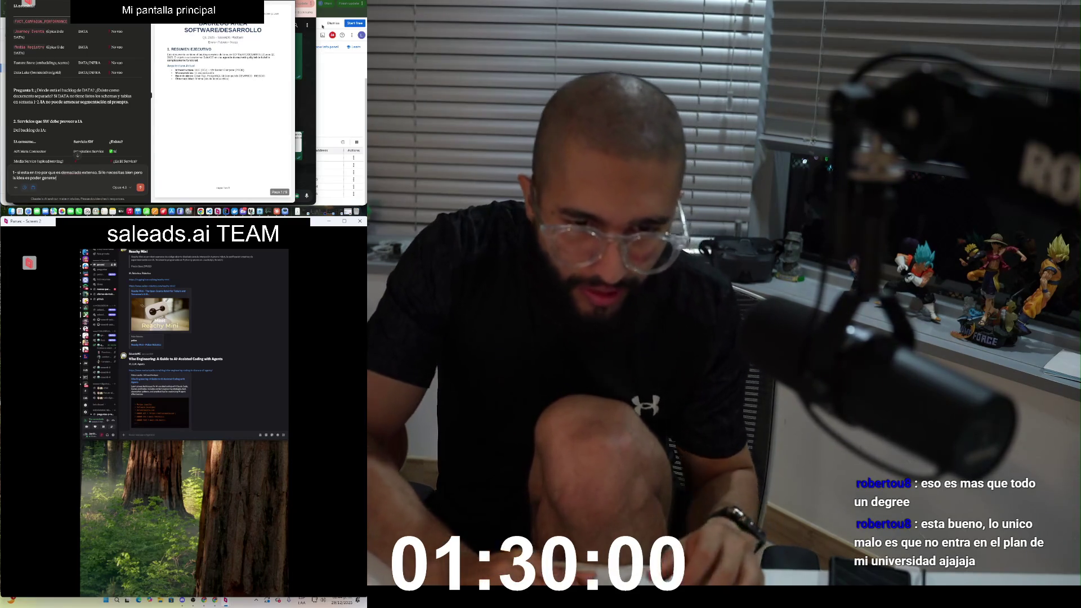
# Step: Attach the Backlog .docx from Downloads to the Claude message
pyautogui.click(15, 188)
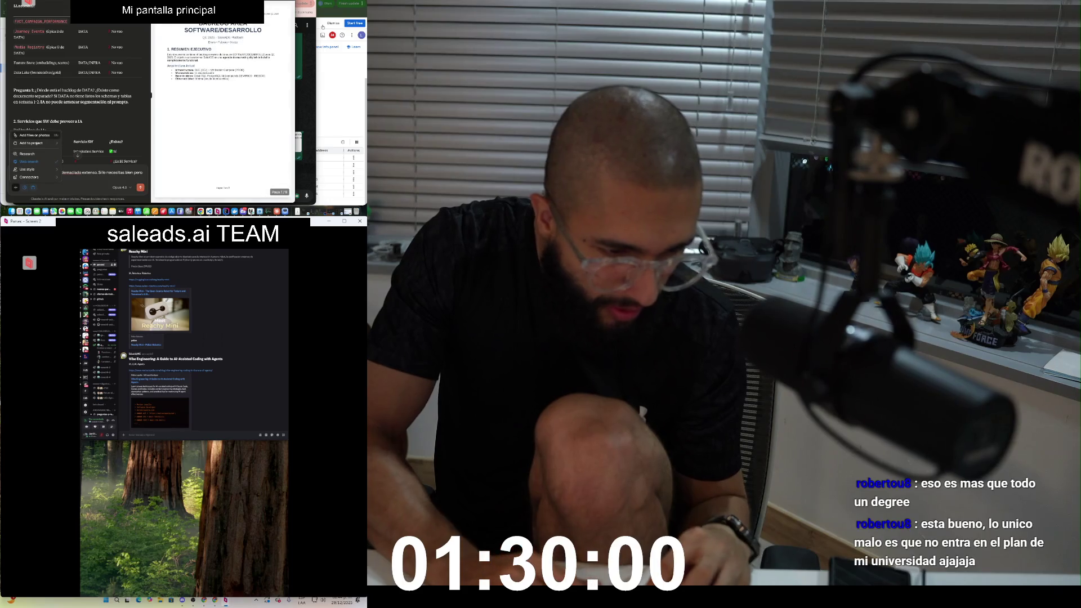
pyautogui.click(34, 135)
pyautogui.press('Down')
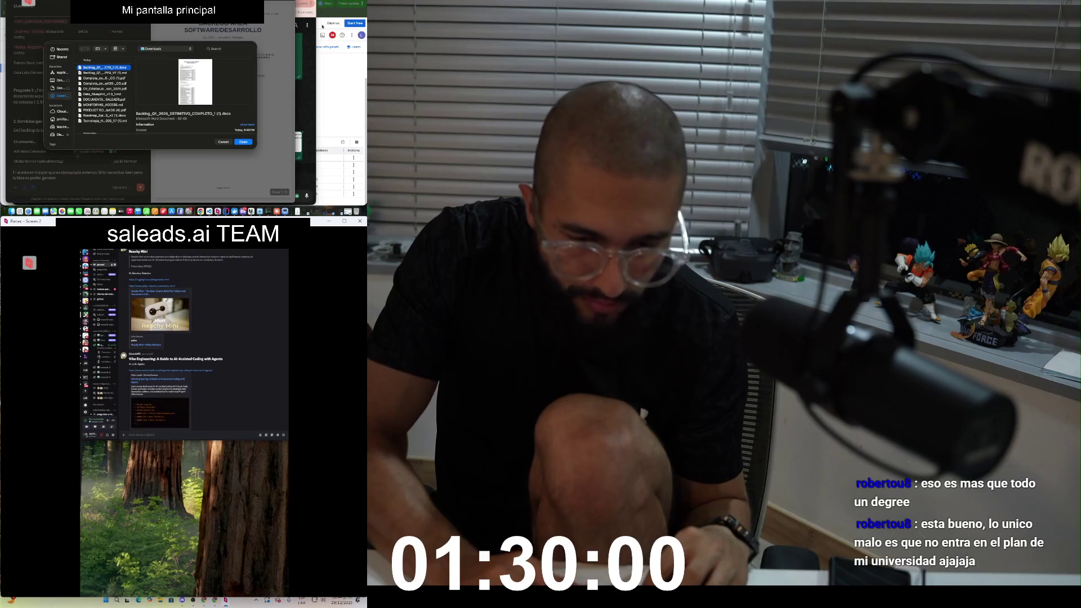
pyautogui.press('Return')
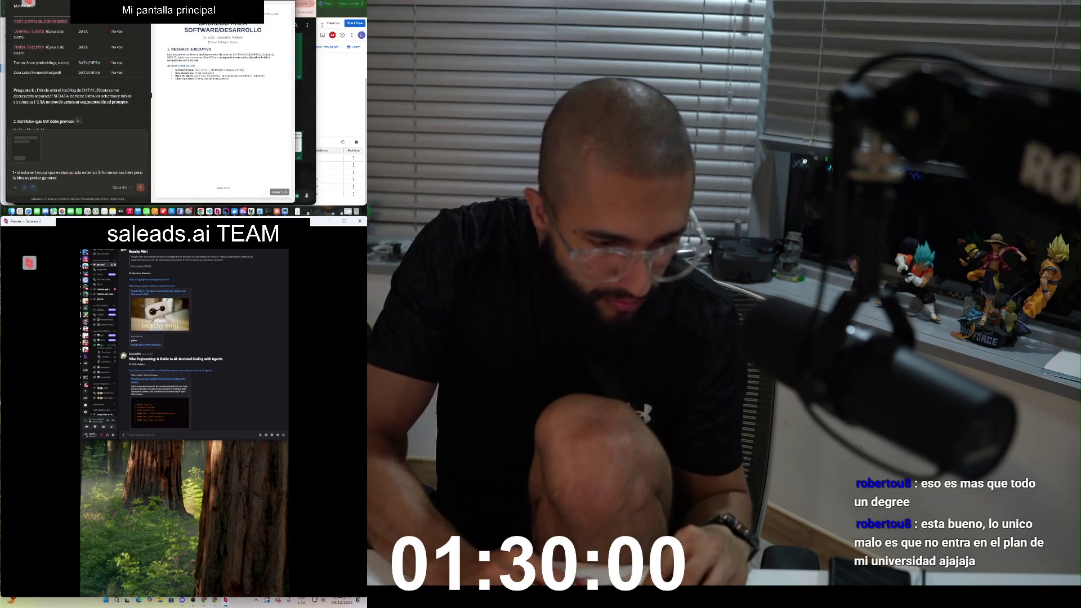
# Step: Continue the reply saying the backlog helps refine each epic, starting a new line
pyautogui.write('e lo deje pero es mcuha info')
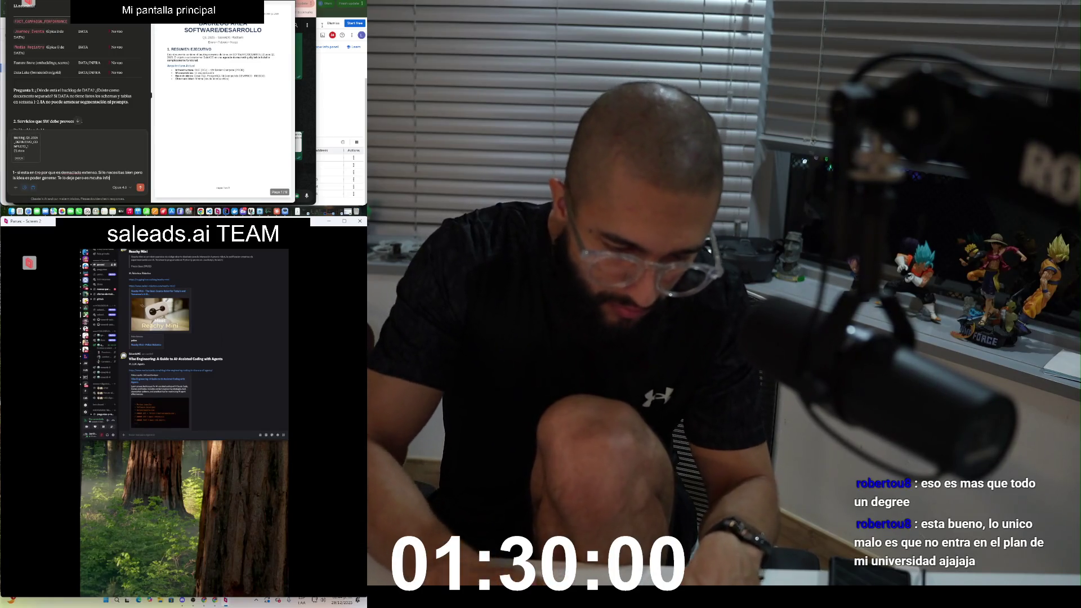
pyautogui.write(' auqnue si sientes que es bloq')
pyautogui.write('ueante')
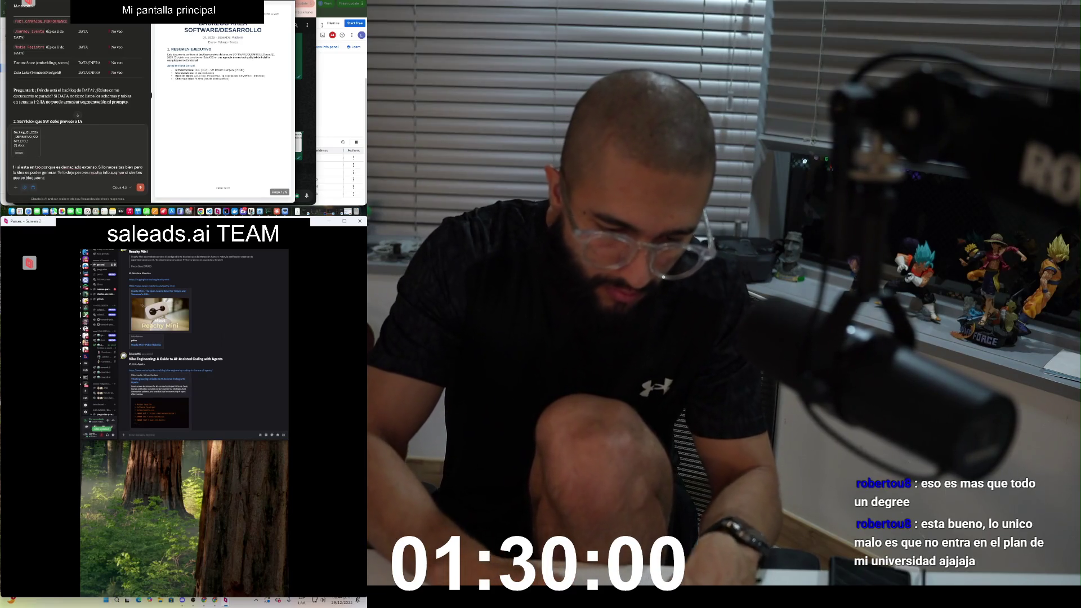
pyautogui.write(' de todo dale y')
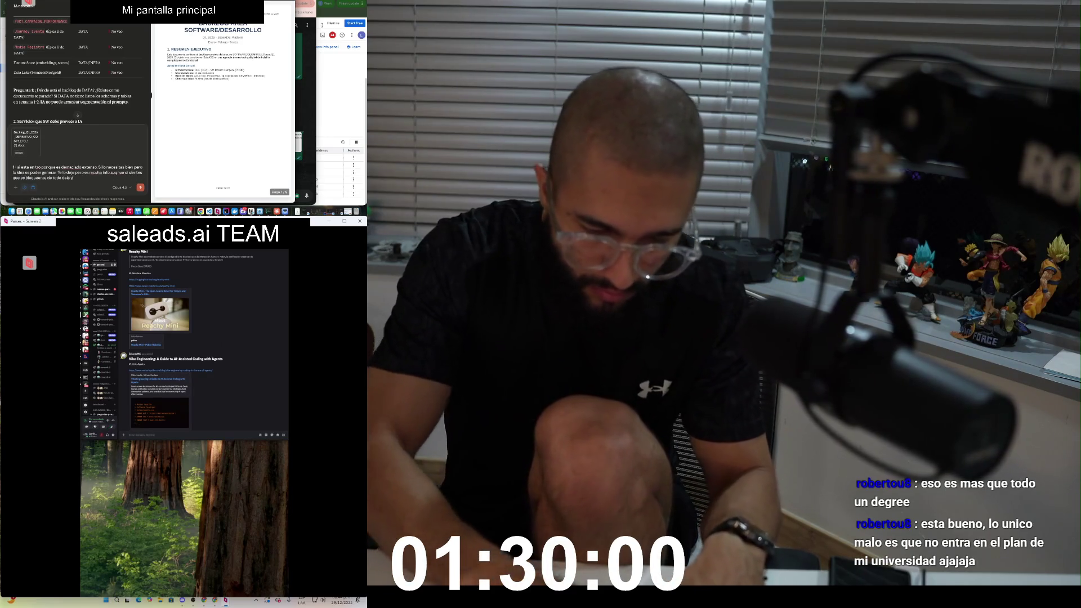
pyautogui.write(' con ello podemos alinear mucho mej')
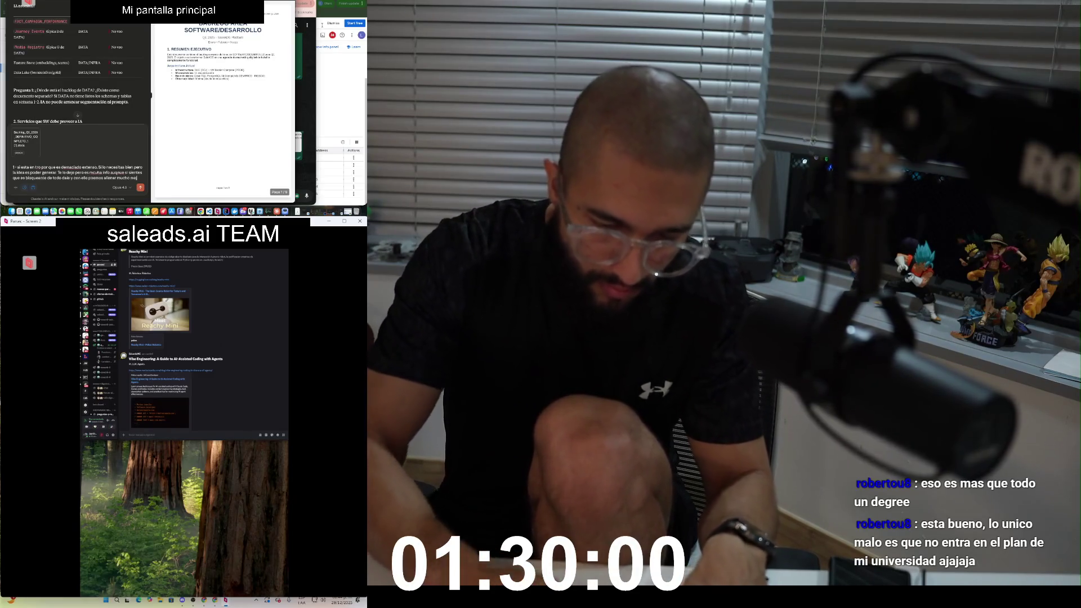
pyautogui.write('or c')
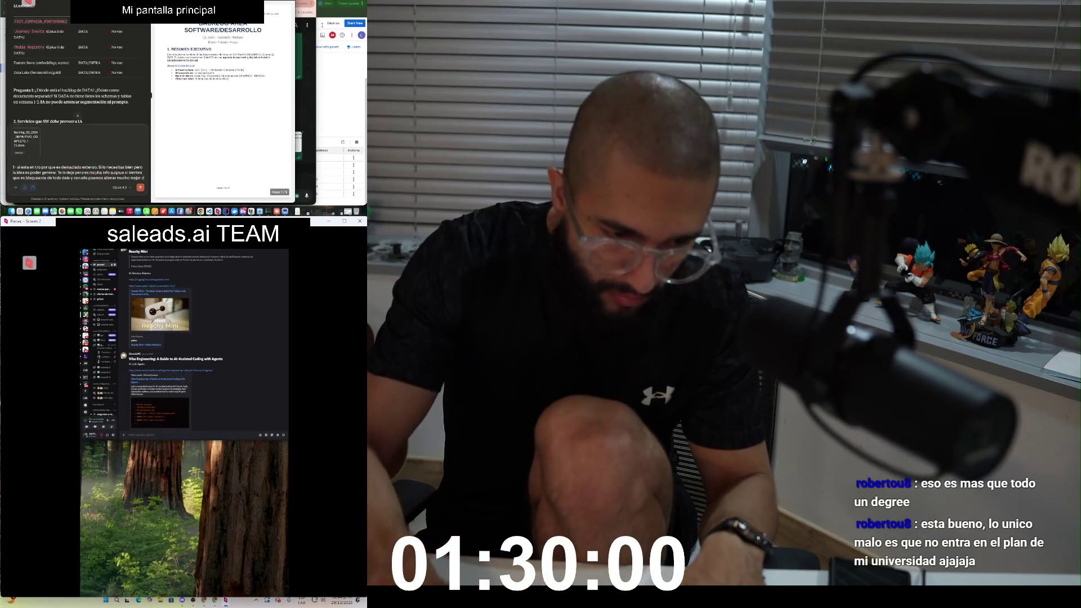
pyautogui.write('ada una de las e')
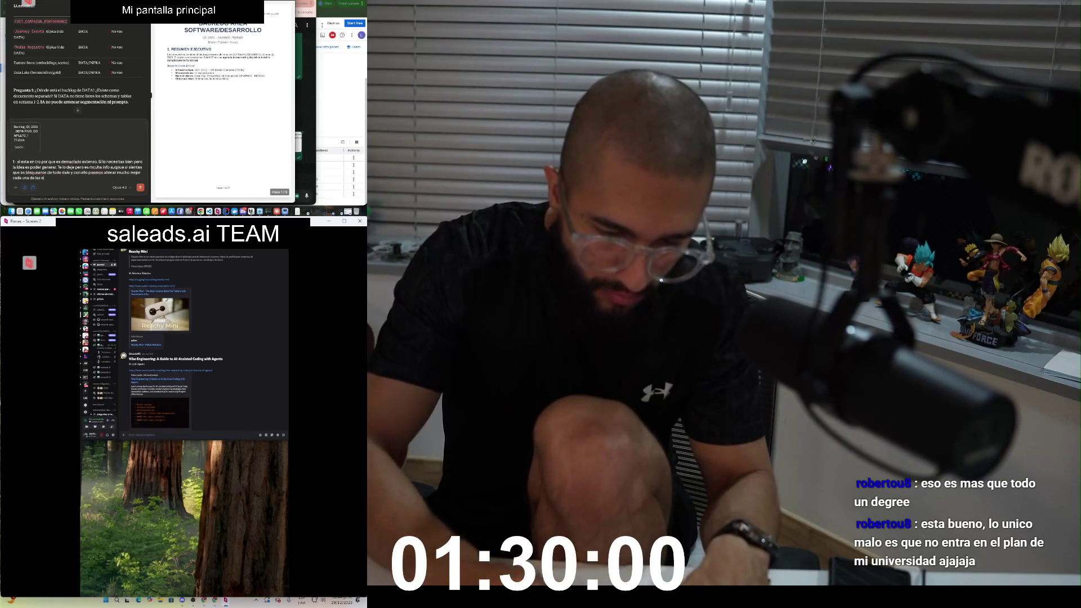
pyautogui.hotkey('shift', 'Return')
pyautogui.hotkey('shift', 'Return')
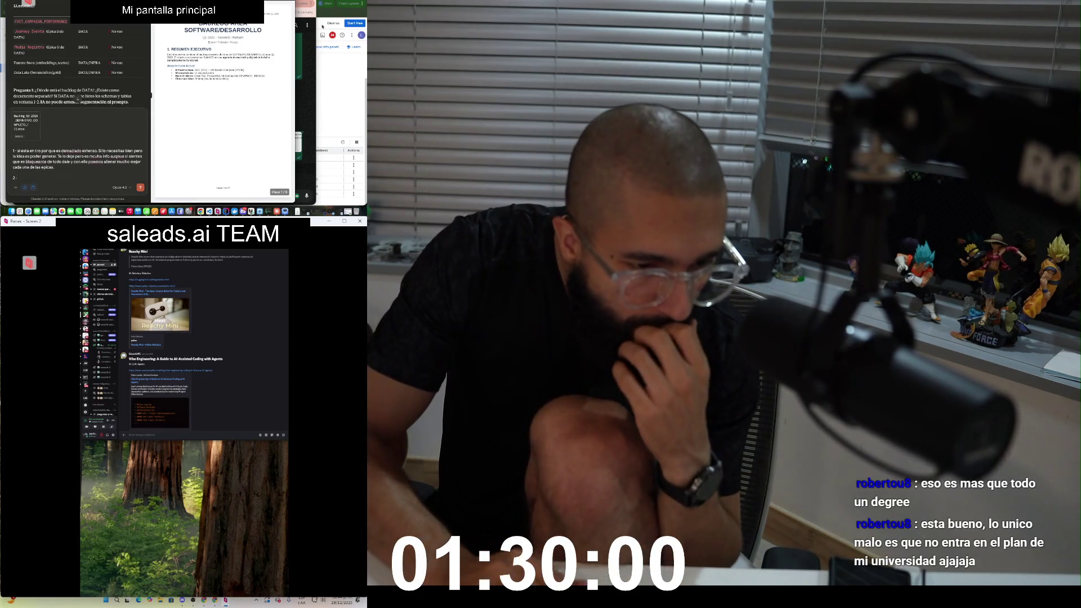
pyautogui.scroll(-3, 78, 97)
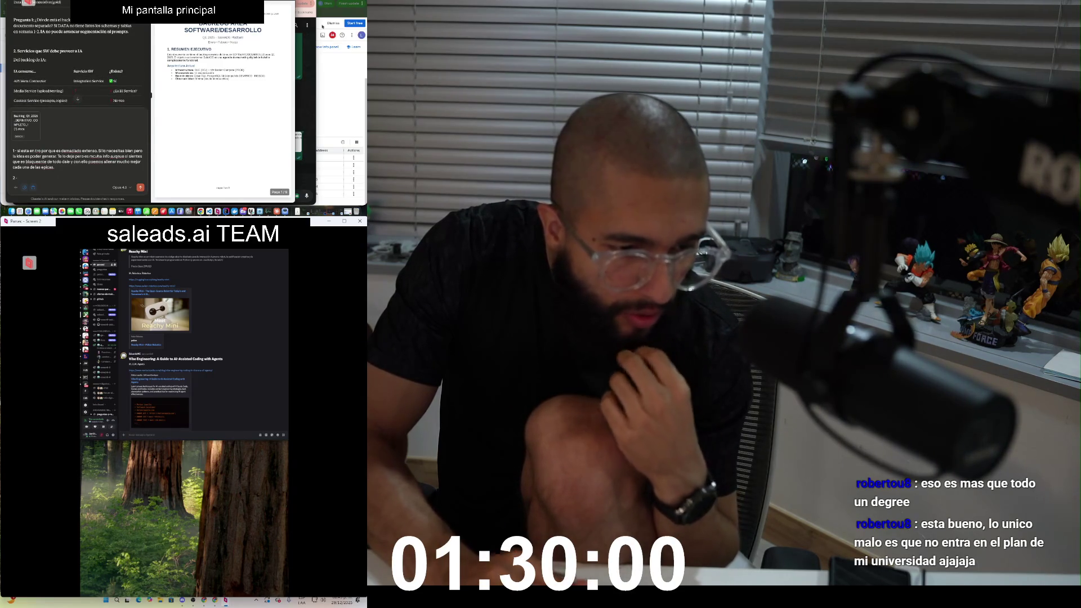
pyautogui.scroll(-1, 77, 67)
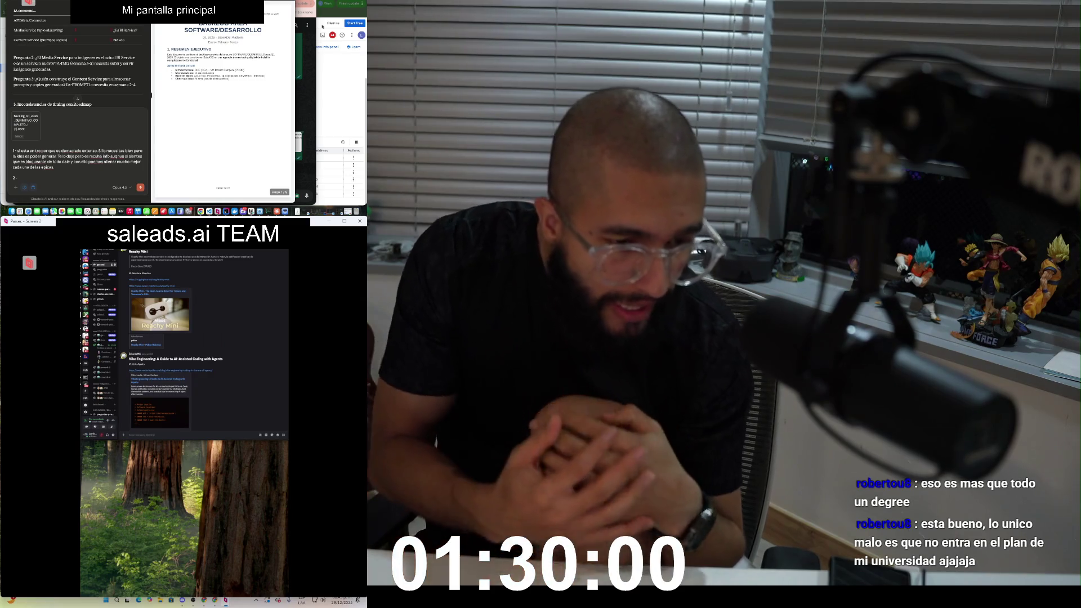
pyautogui.press('super+Tab')
pyautogui.press('super+Tab')
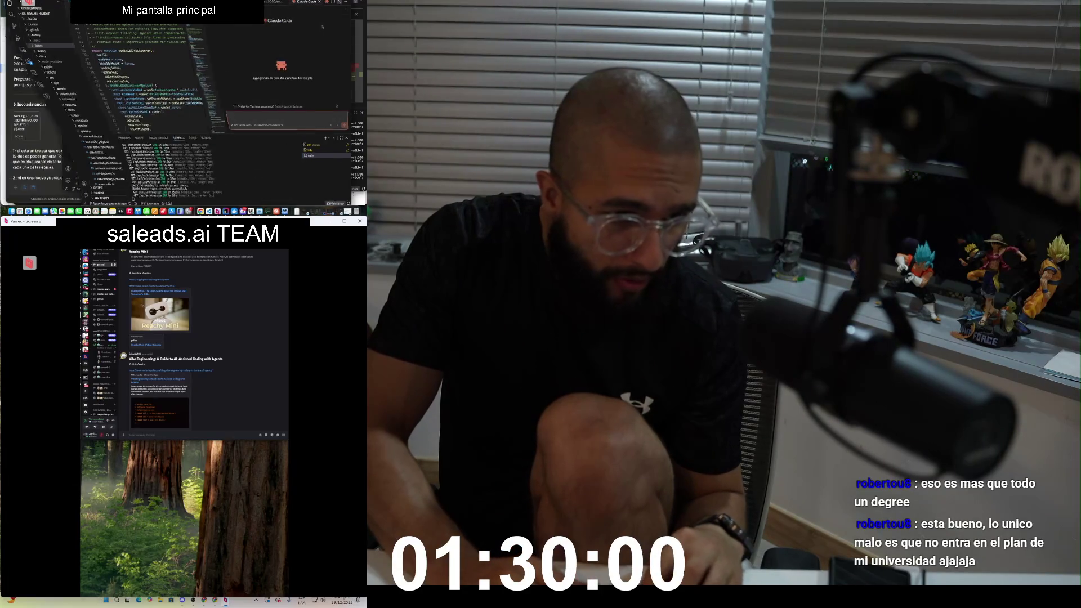
# Step: Bring up the sale-ads project window in Visual Studio Code
pyautogui.press('super+Tab')
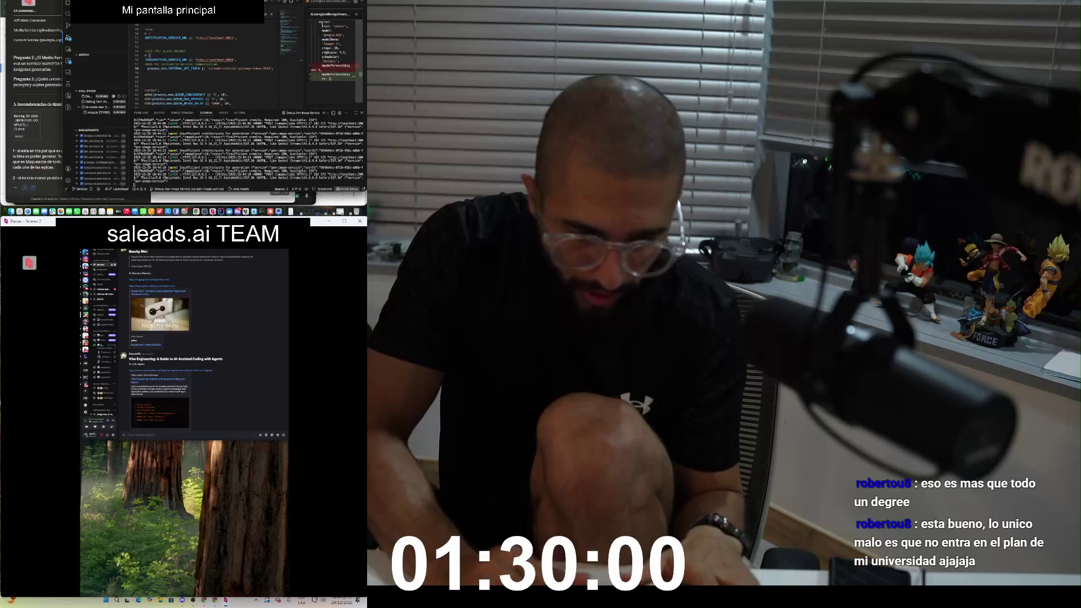
pyautogui.rightClick(248, 212)
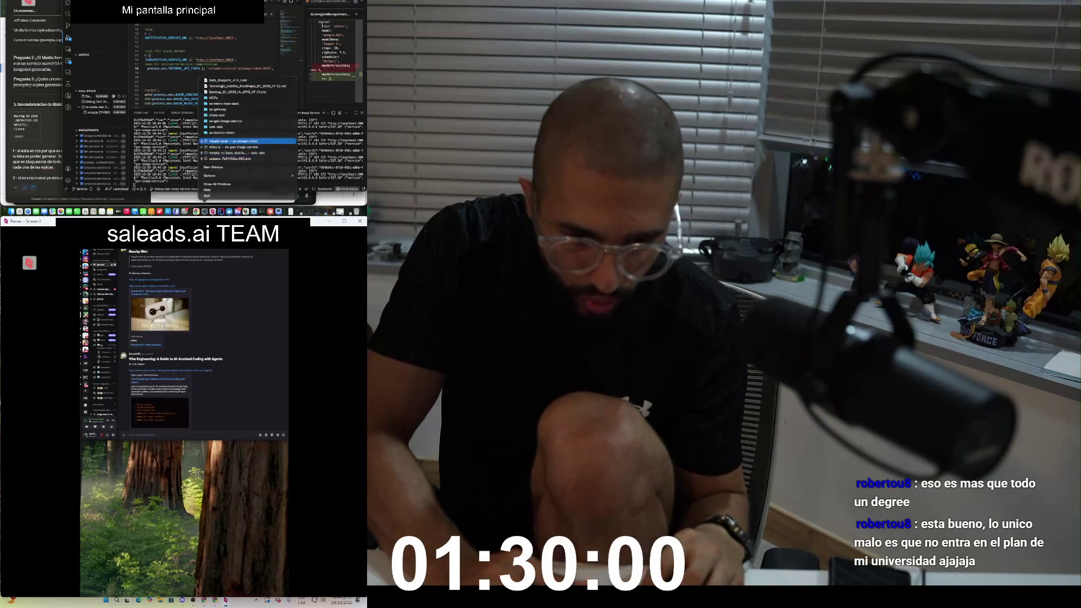
pyautogui.click(248, 152)
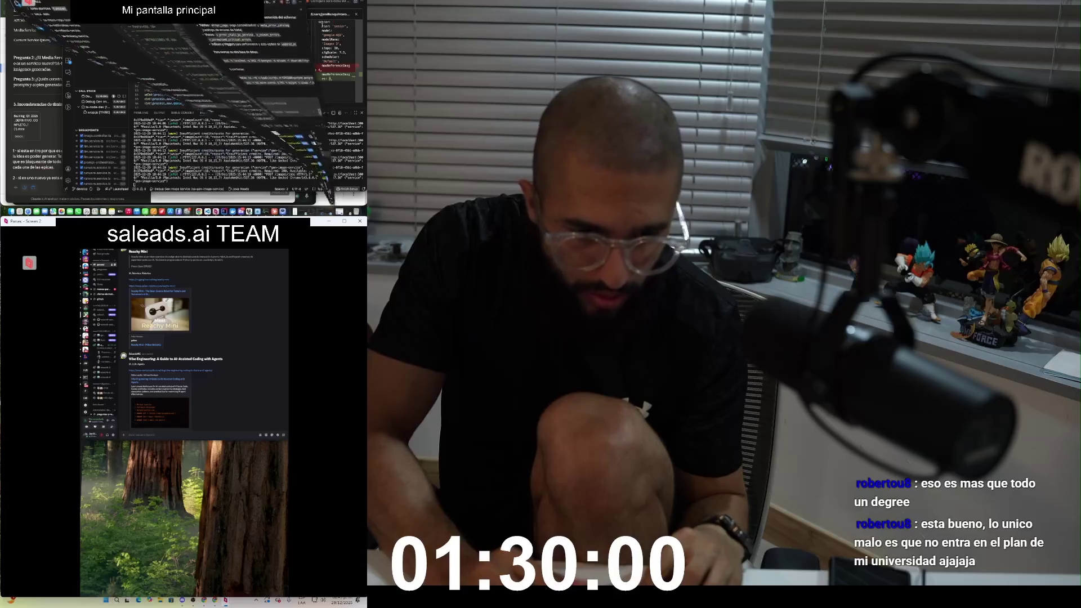
pyautogui.scroll(5, 57, 101)
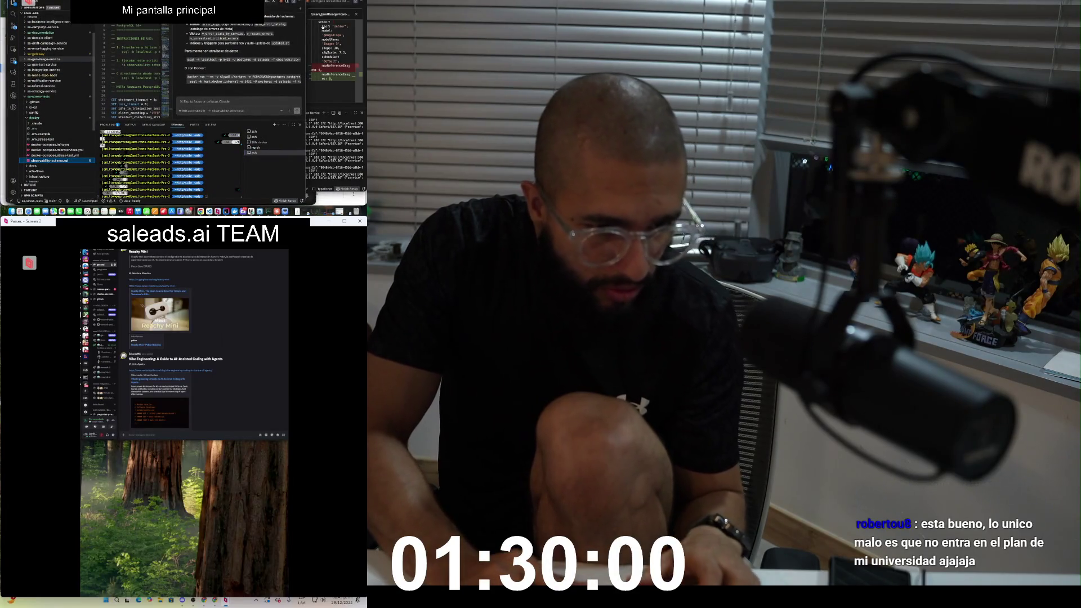
# Step: Copy the sa-gen-image-service folder name via Rename, leaving it unchanged, and return to Claude
pyautogui.rightClick(59, 59)
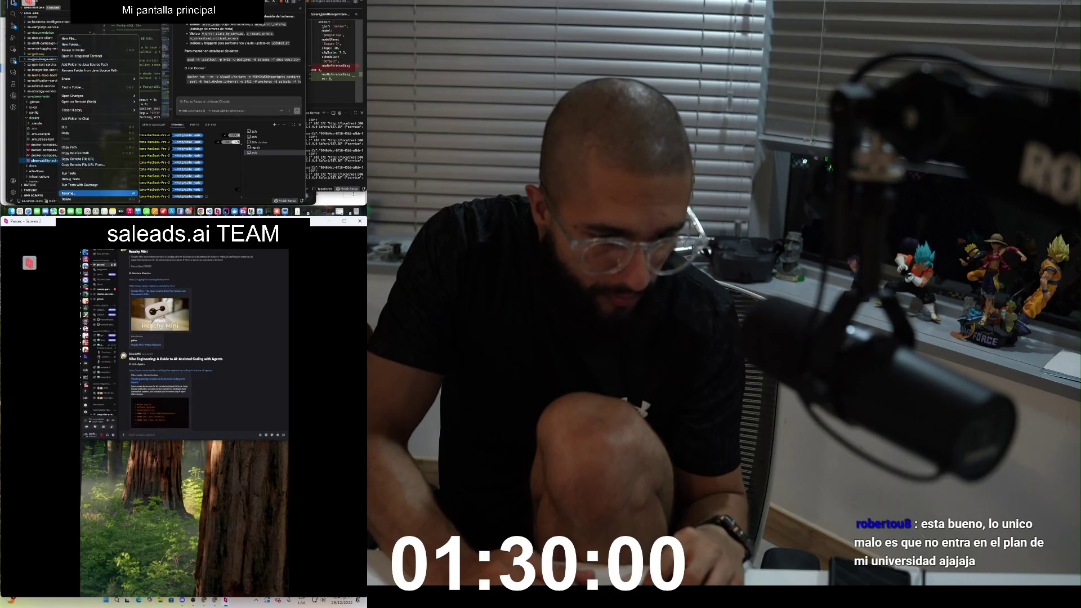
pyautogui.click(68, 194)
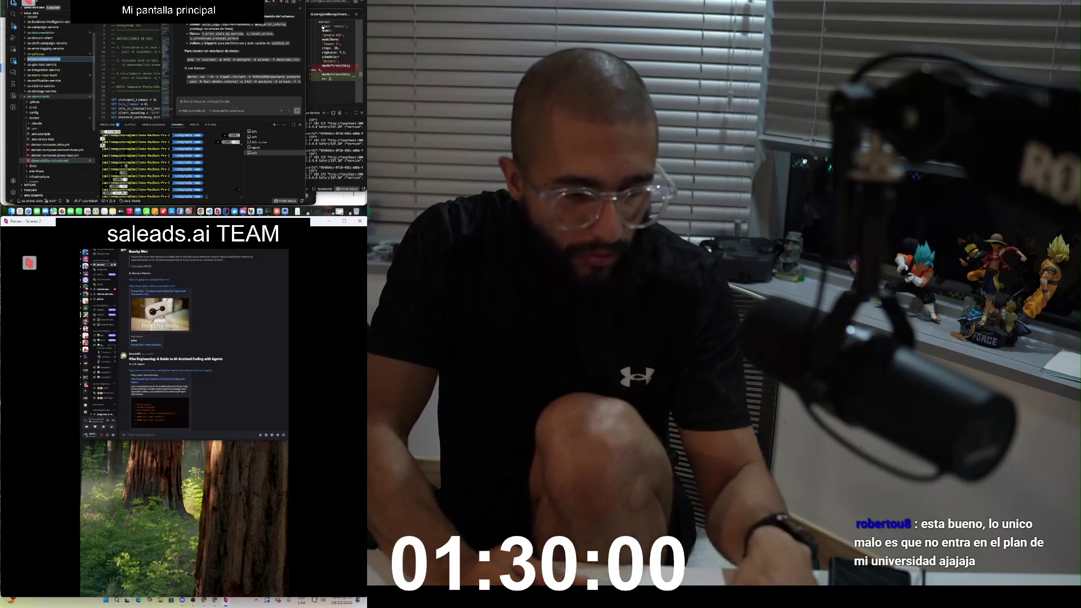
pyautogui.press('Escape')
pyautogui.press('super+Tab')
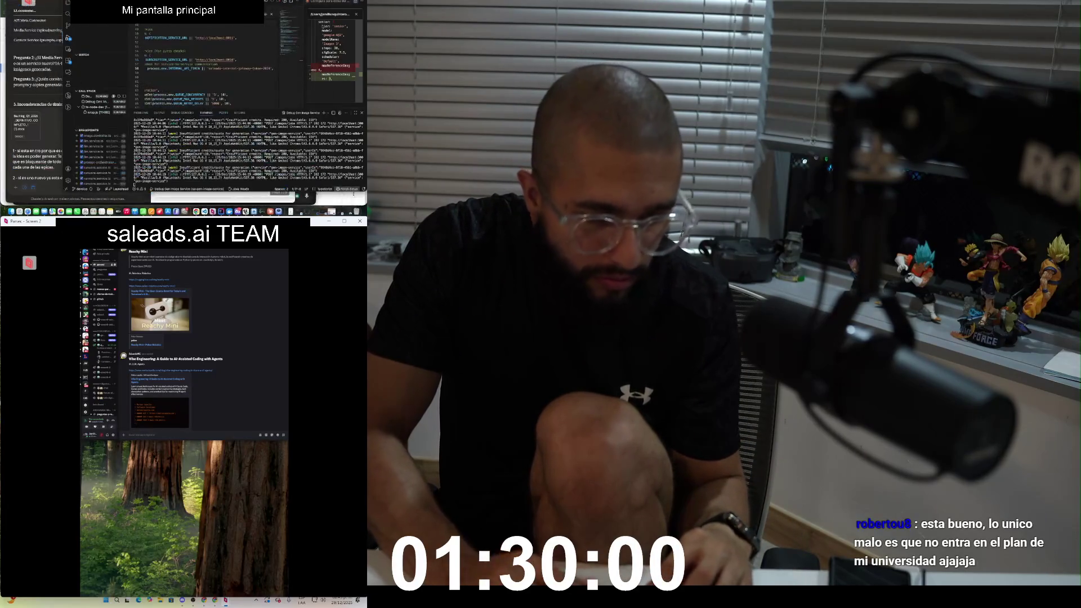
pyautogui.press('super+Tab')
pyautogui.press('super+Tab')
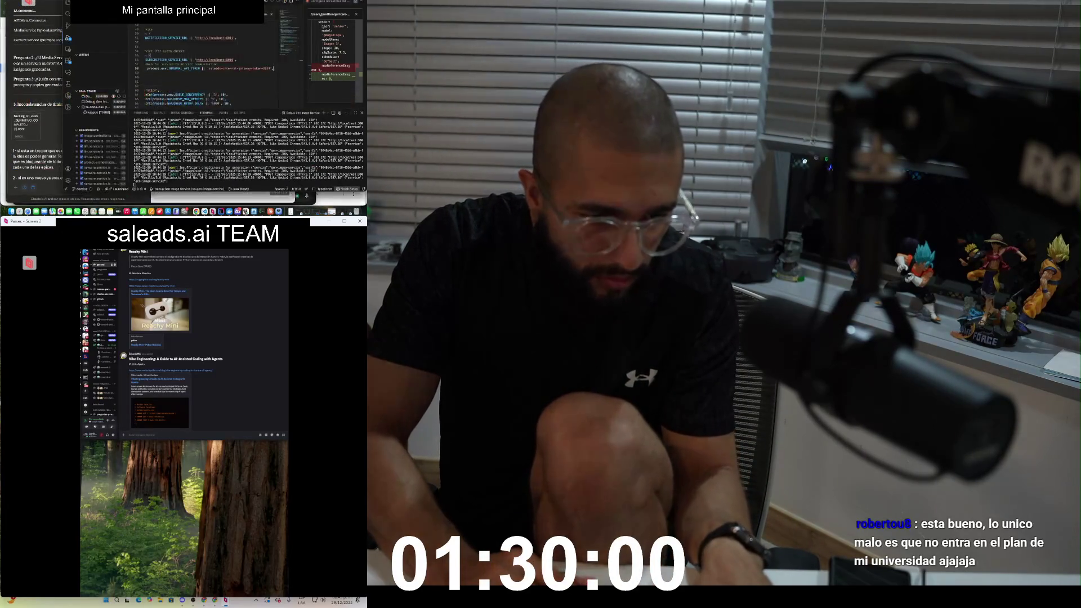
pyautogui.press('super+Tab')
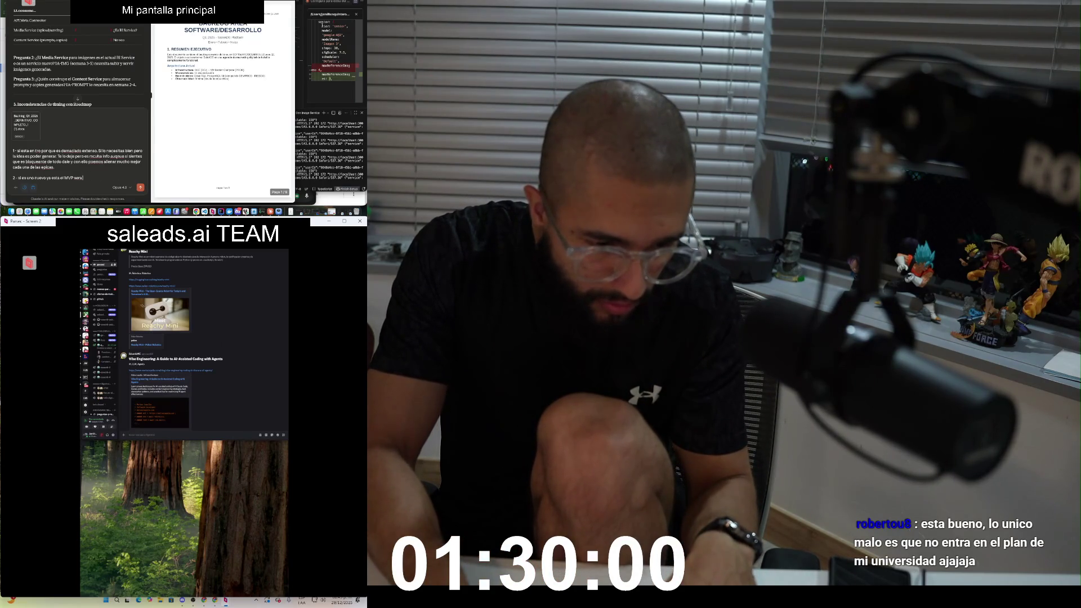
# Step: Write that sa-gen-image-service handles all images, and begin point 3 about no specialized service
pyautogui.write('ia sa-gen-image-service')
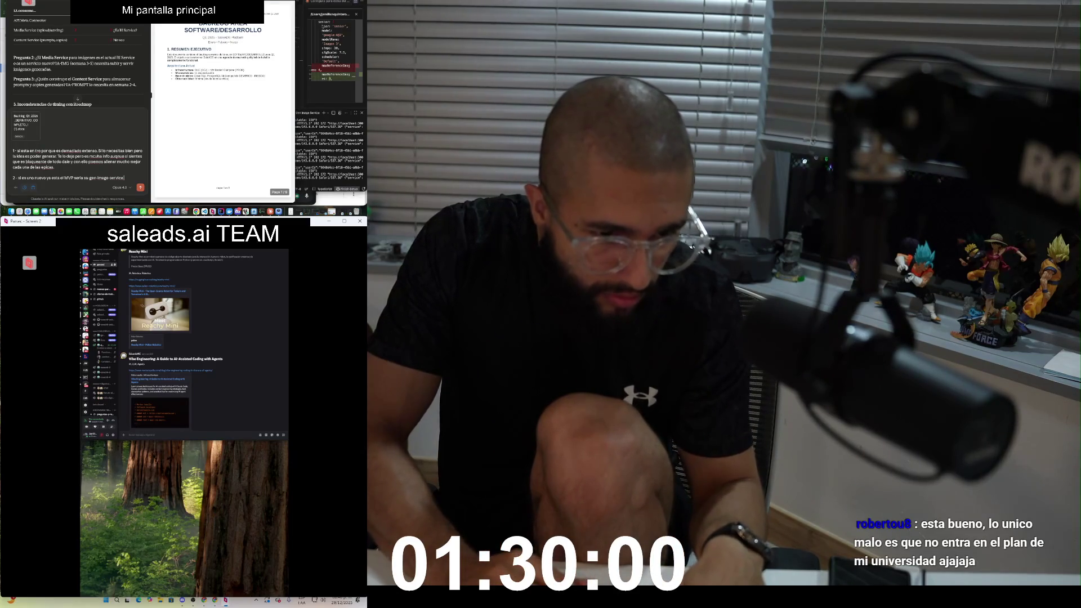
pyautogui.write(' este e')
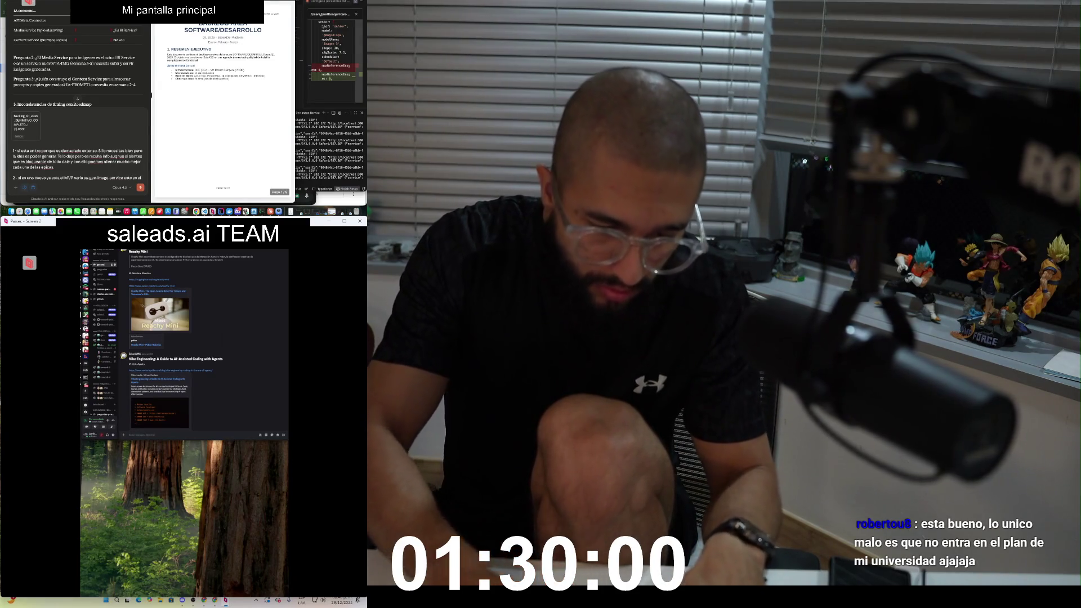
pyautogui.write('s el encargado de')
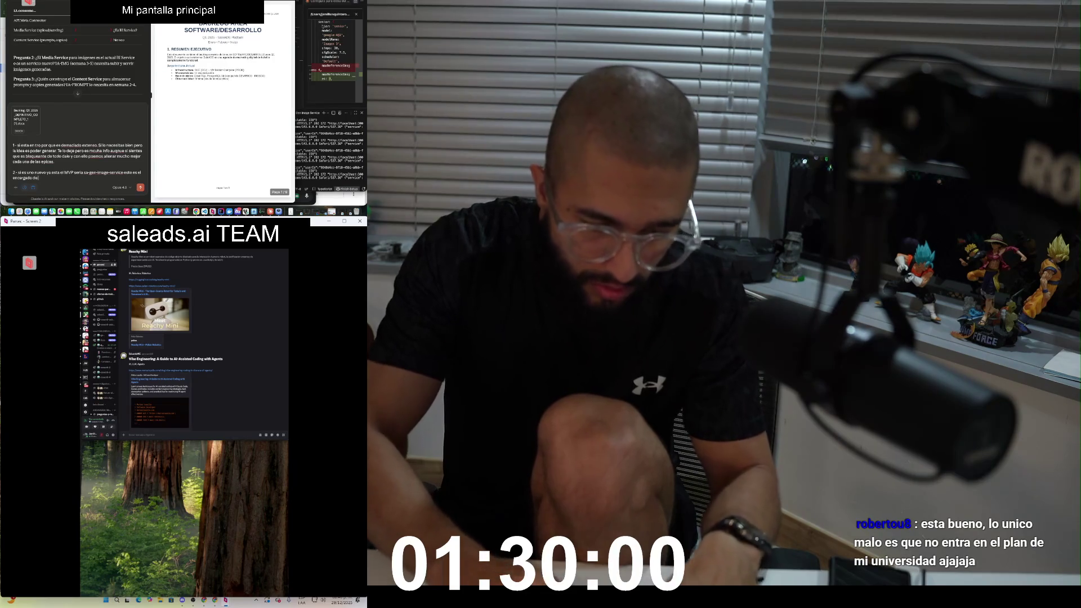
pyautogui.write(' todo lo de imagene')
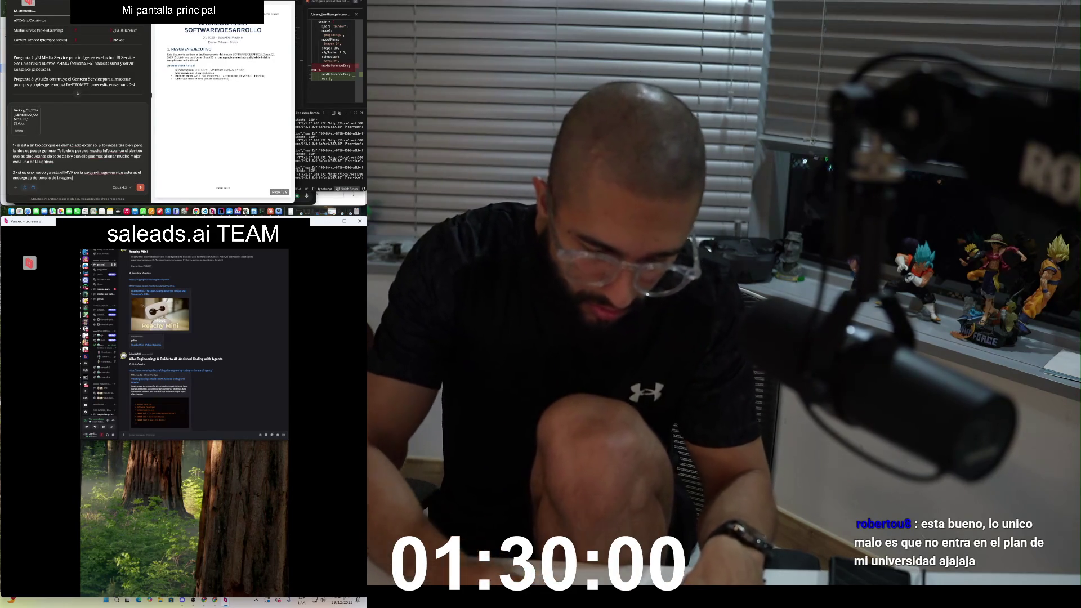
pyautogui.write('s.')
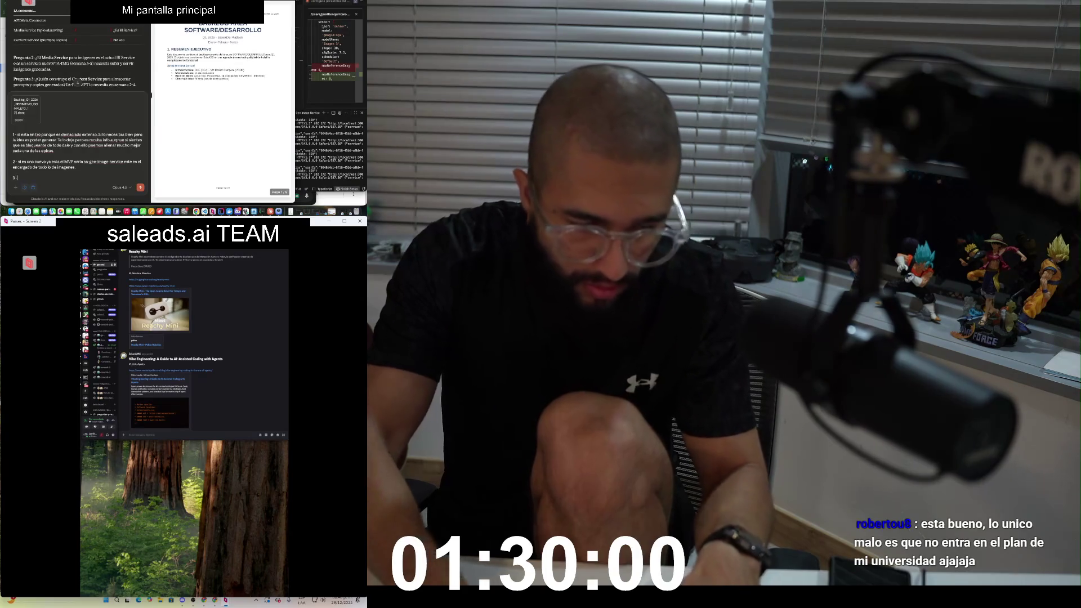
pyautogui.scroll(-2, 73, 57)
pyautogui.write('3 - de momento no tenemos')
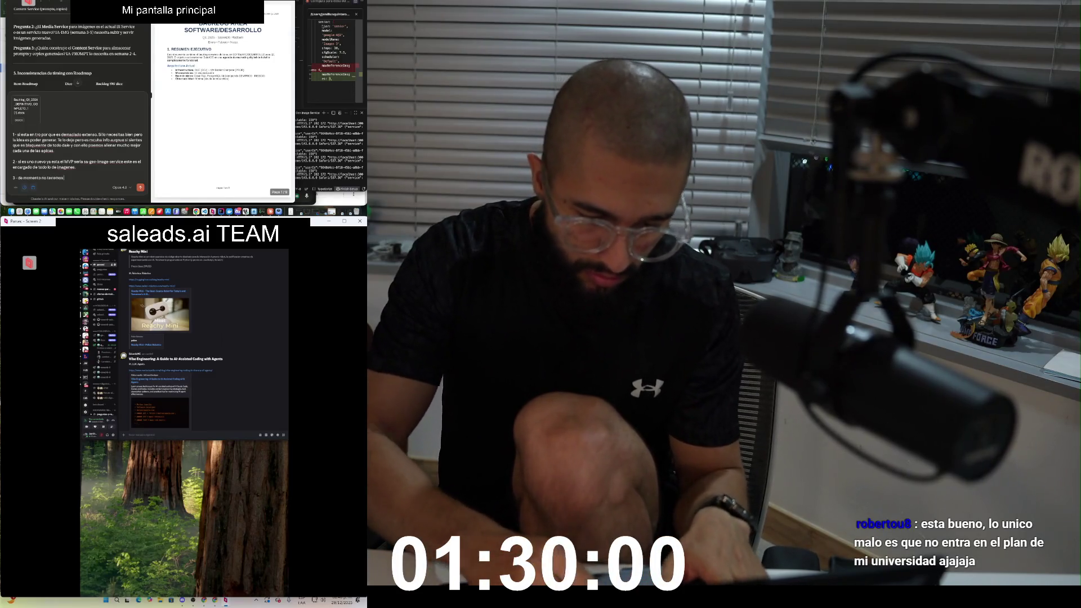
pyautogui.write('un ispecializado pa')
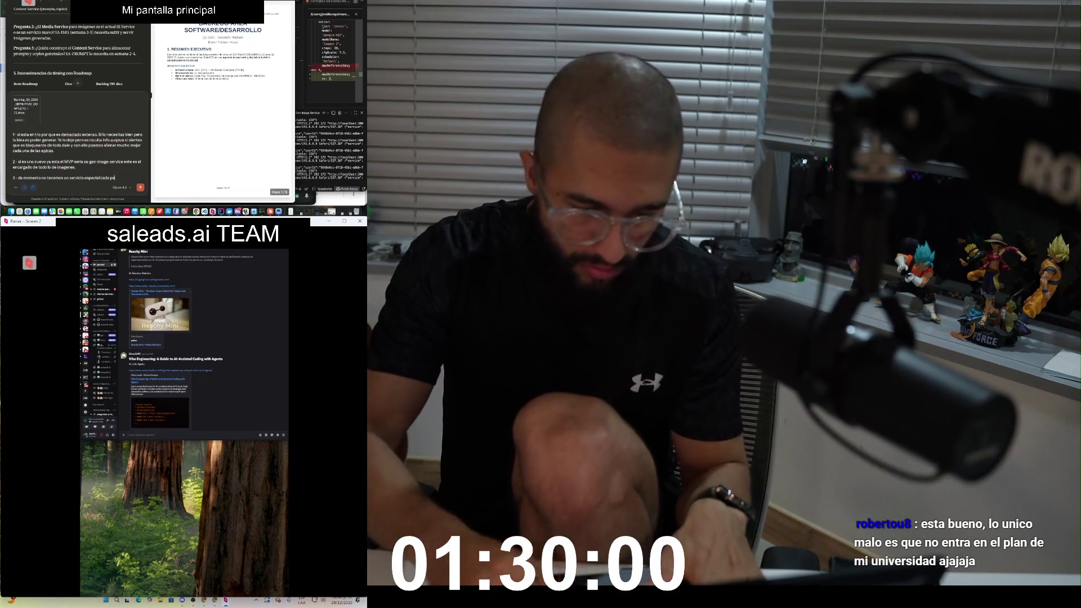
pyautogui.write(' que hicim')
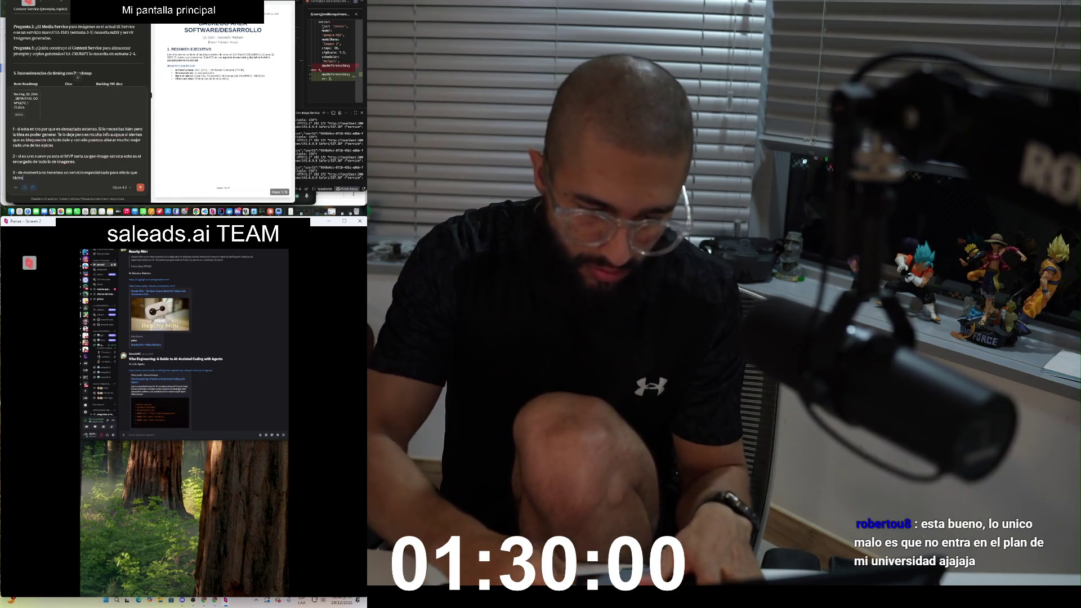
pyautogui.write(' generar u')
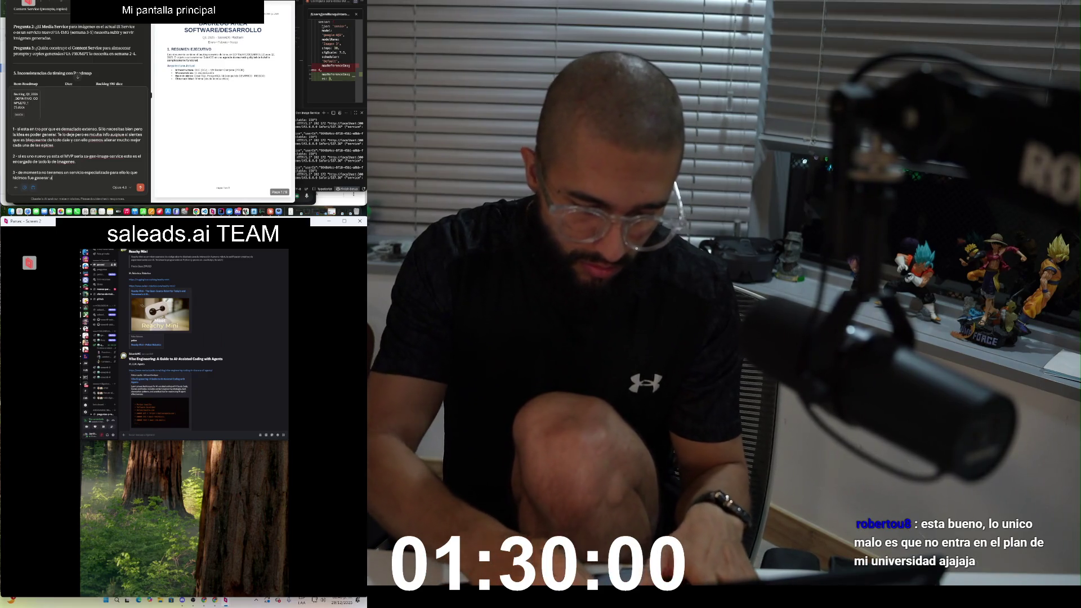
pyautogui.write('n')
pyautogui.press('BackSpace')
pyautogui.press('BackSpace')
pyautogui.press('BackSpace')
pyautogui.write('usar')
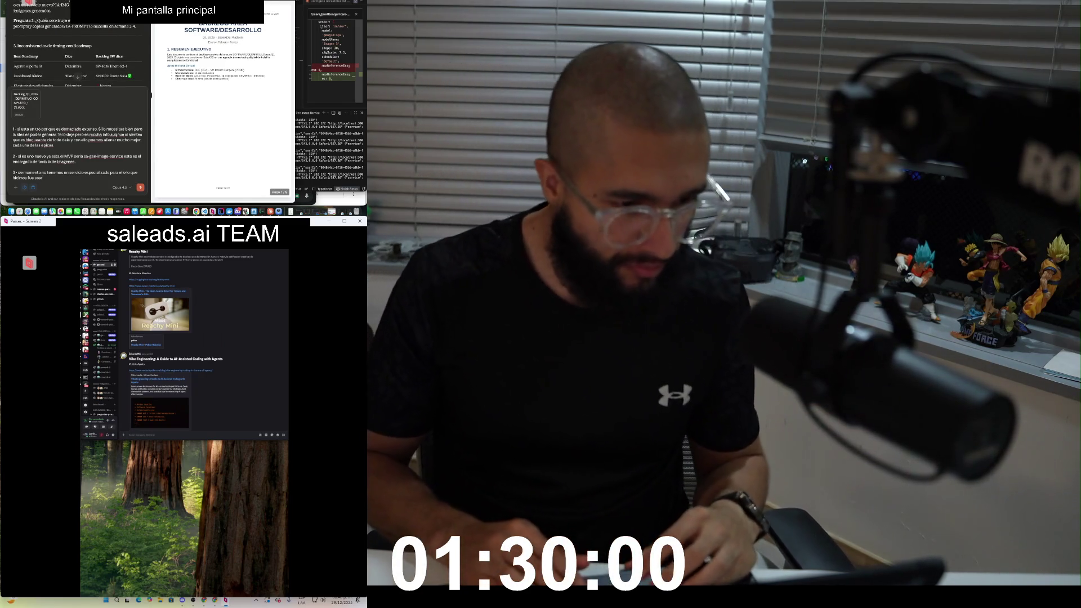
# Step: Add 'Lite LLM es un proxy' to point 3 of the Claude draft
pyautogui.write('L')
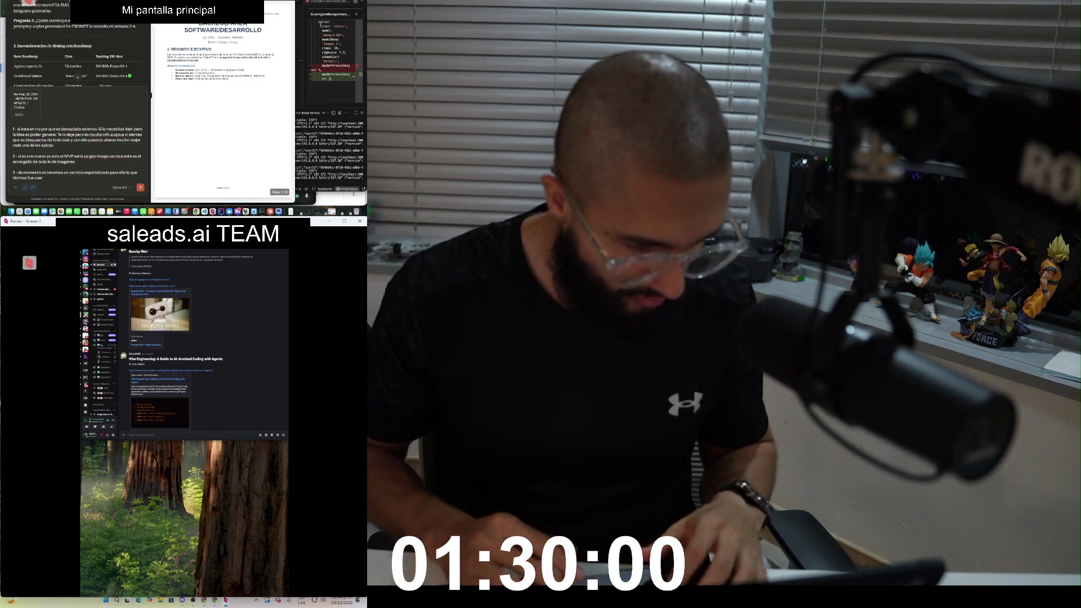
pyautogui.write('ite LL')
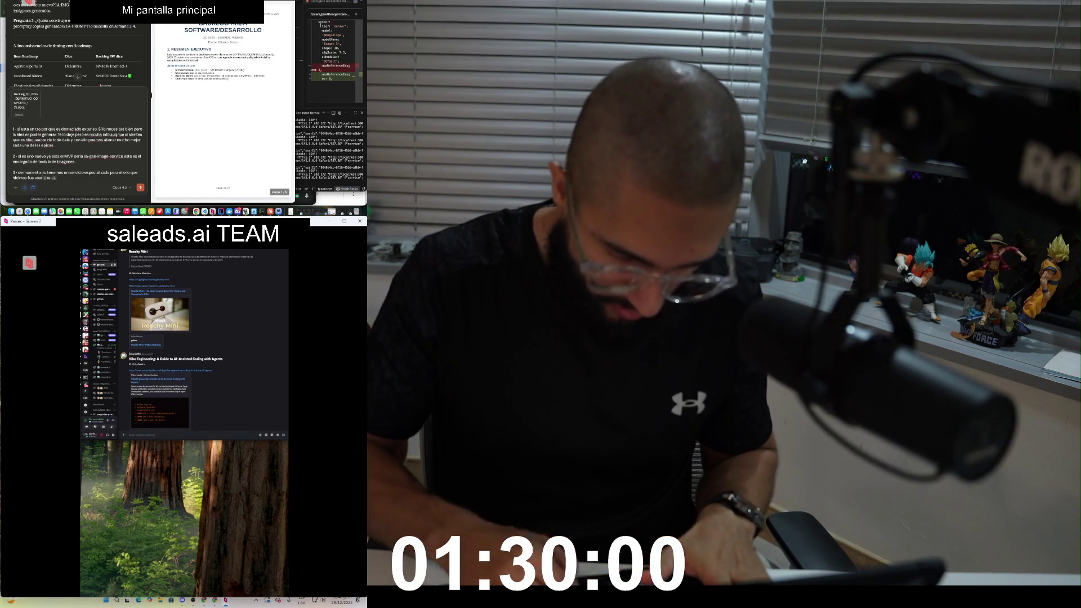
pyautogui.write('M es un proxy que es itnermediario y ha')
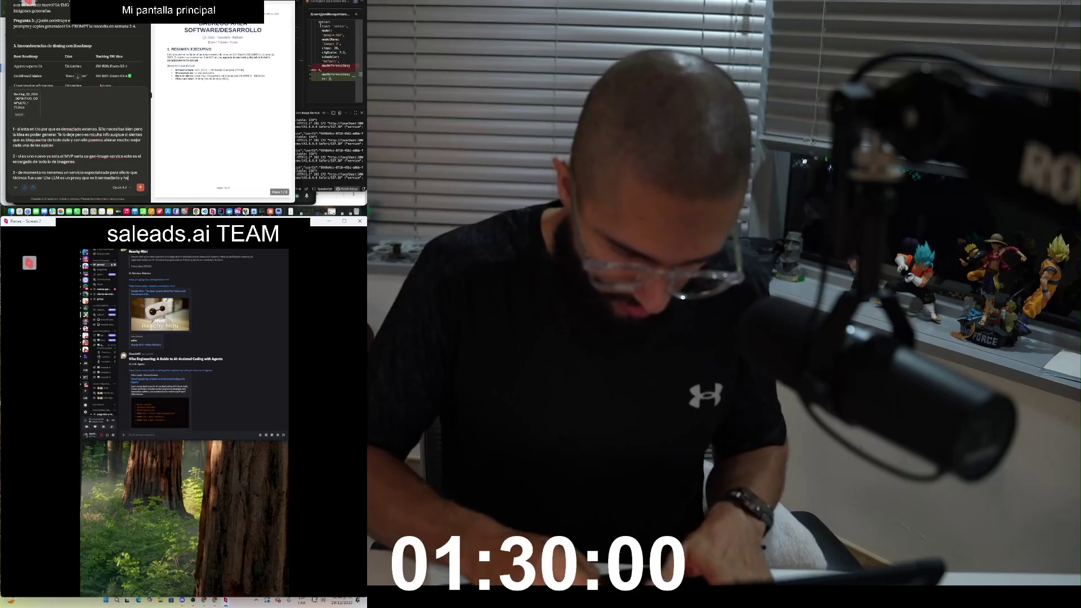
# Step: Finish point 3 on good practices and copy uncertainty, then start point 4 of the reply
pyautogui.write('ce buenas practicas de AI. Aun')
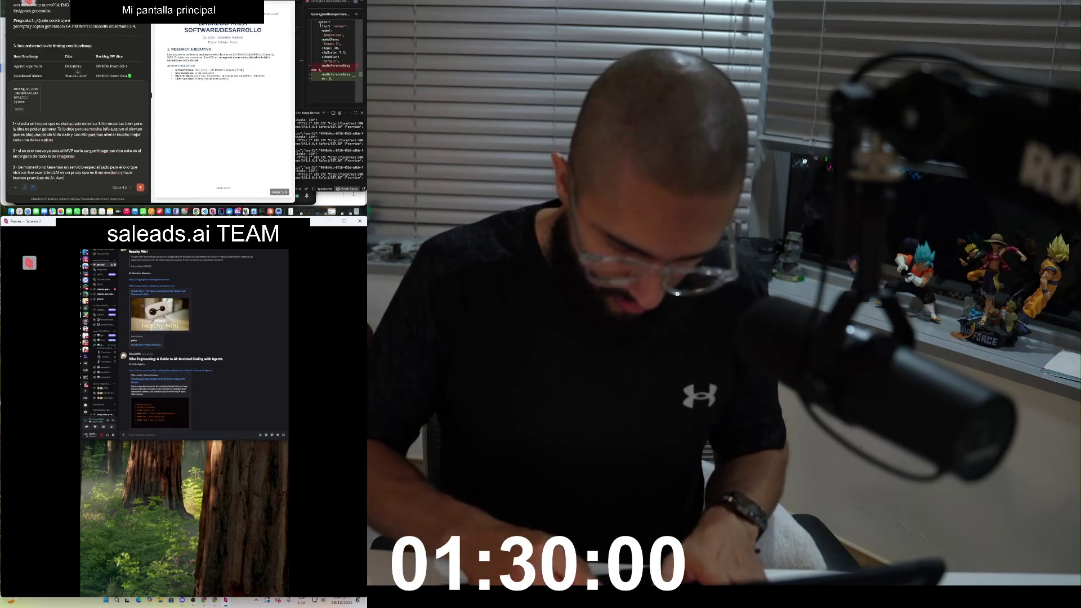
pyautogui.write('go cer')
pyautogui.write('teza de copies')
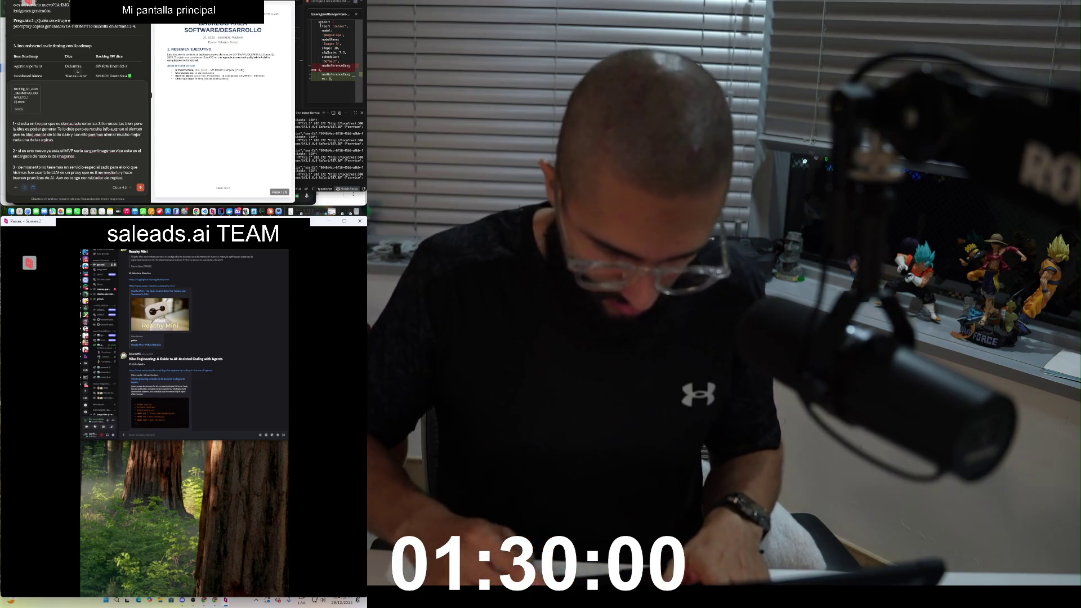
pyautogui.write('. Quizas no estoy')
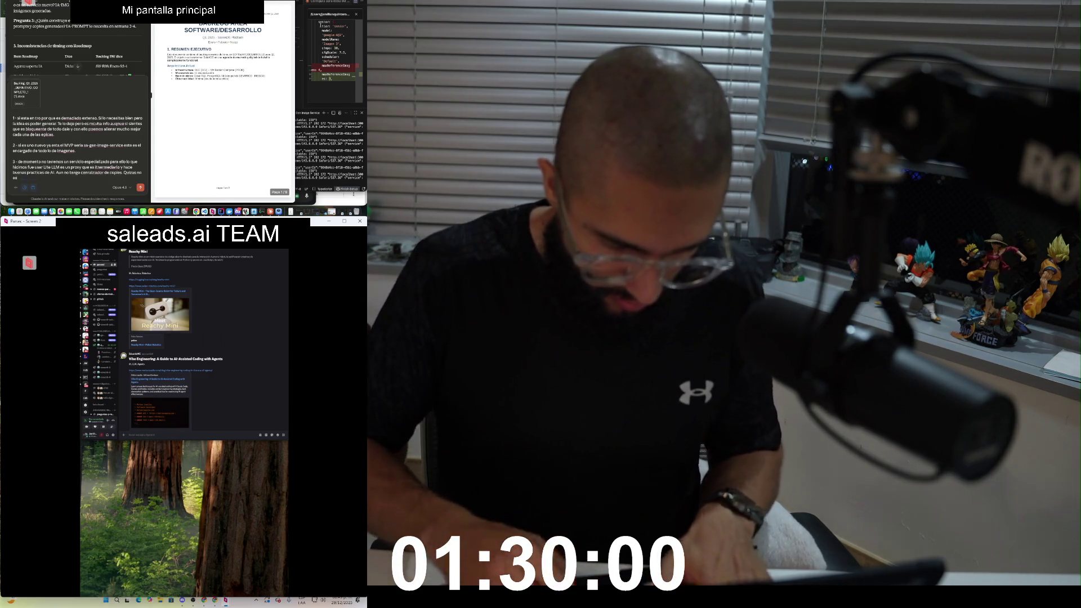
pyautogui.write(' viendo algo y seria bueno tenerlo par ahcer alalsis y algonos tests?')
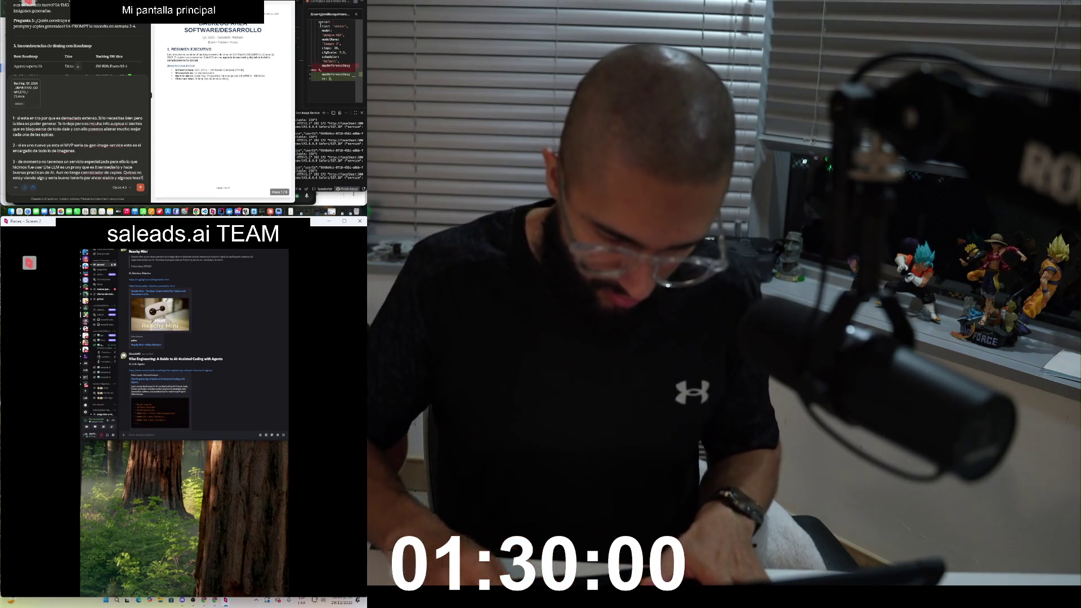
pyautogui.hotkey('shift', 'Return')
pyautogui.write('4')
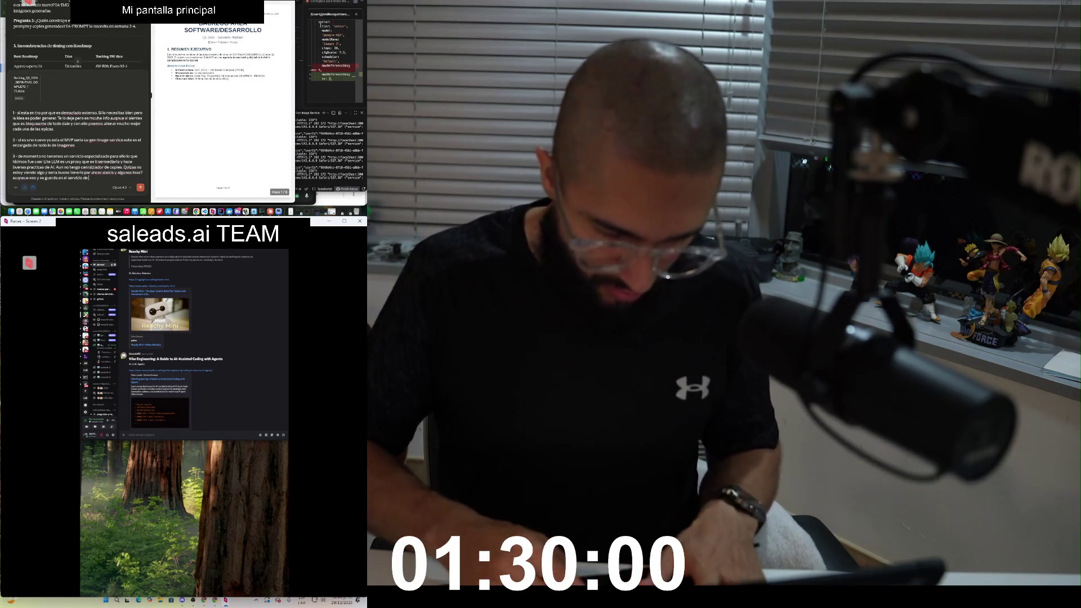
pyautogui.write('. otros mas.  Pero qu')
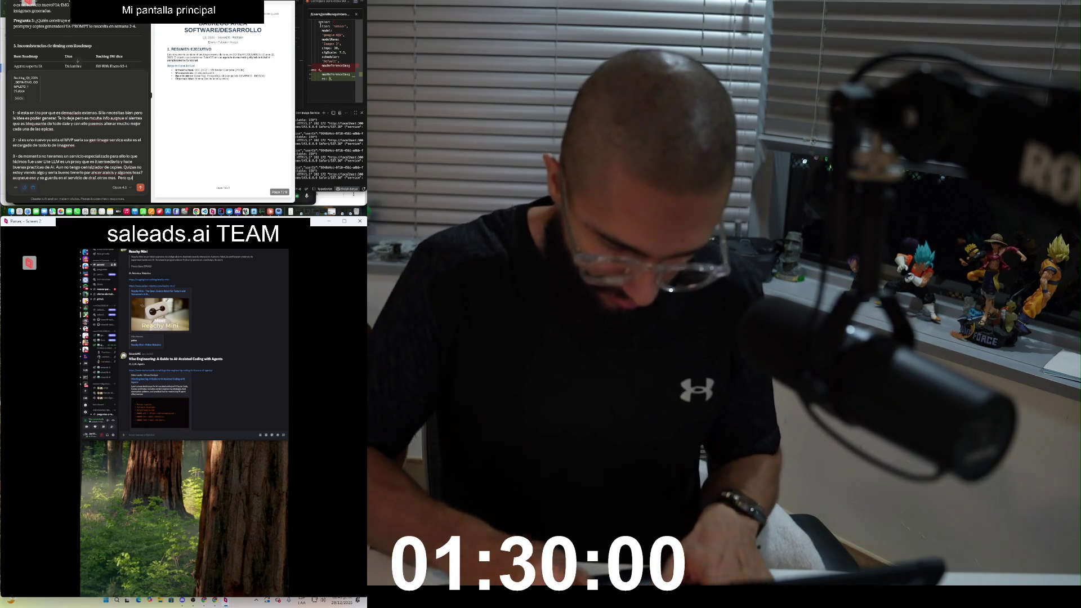
pyautogui.write('izas no es')
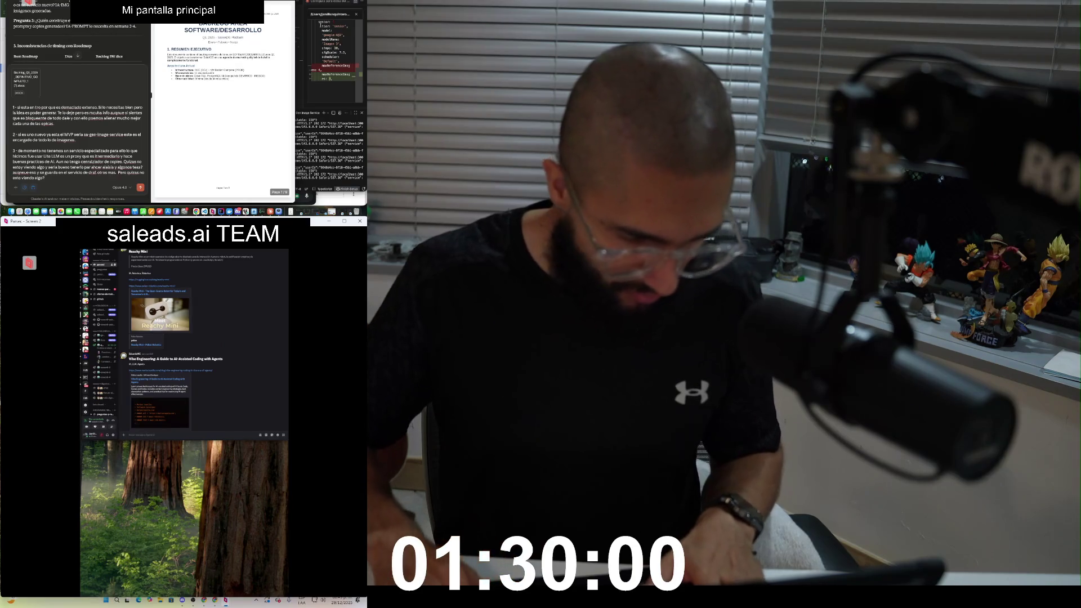
# Step: Answer the next points in the Claude draft, noting those items are already done ('ya estan.')
pyautogui.hotkey('shift', 'Return')
pyautogui.scroll(-3, 77, 45)
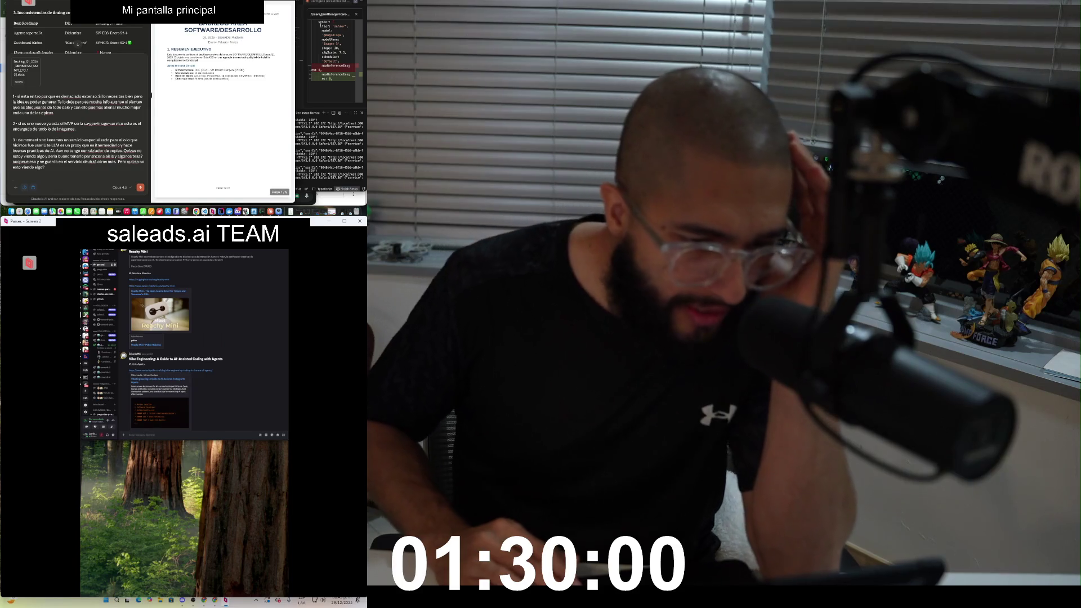
pyautogui.scroll(-2, 77, 44)
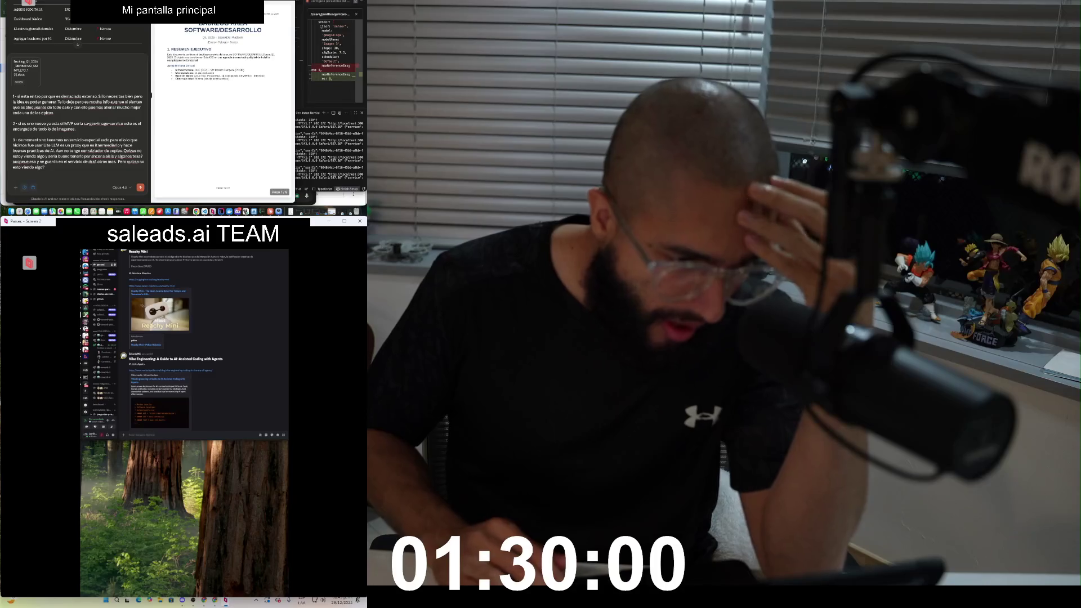
pyautogui.scroll(-3, 77, 44)
pyautogui.write('A mi respecto a las inconsistencias de timing no le preocup')
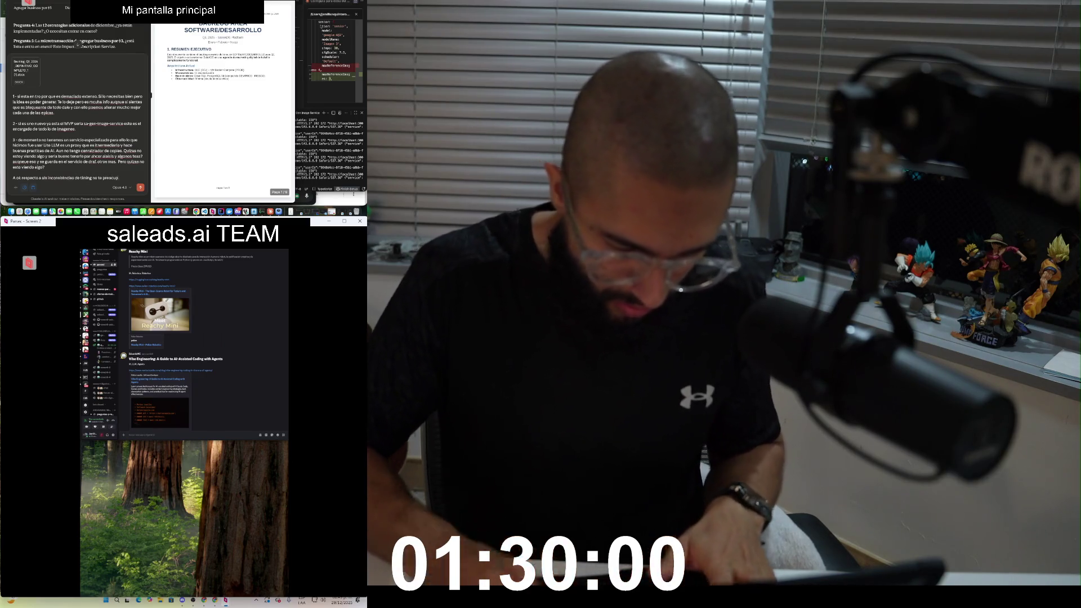
pyautogui.write('es por que')
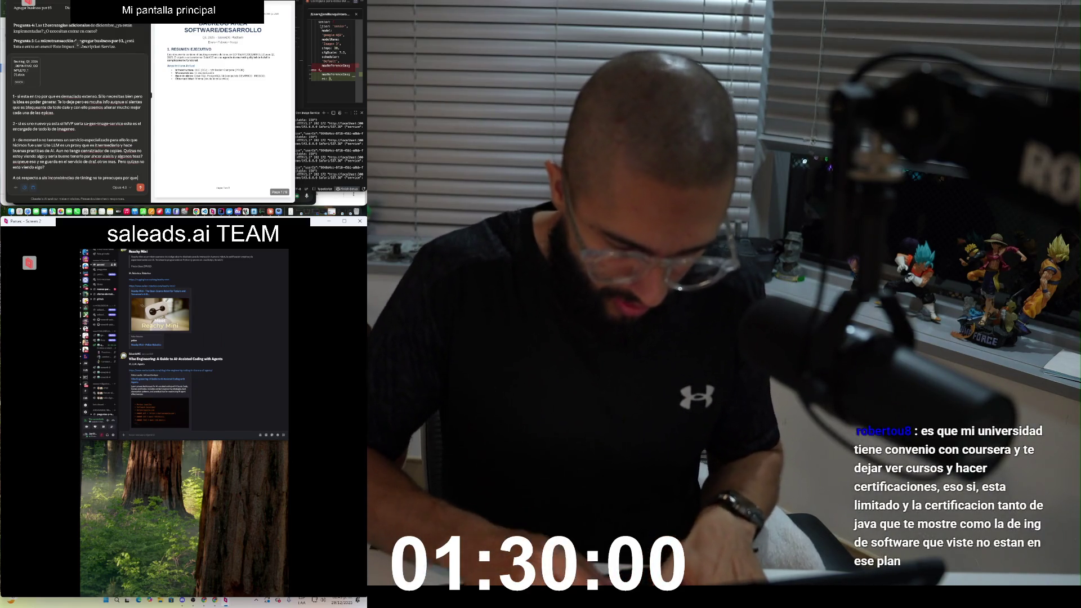
pyautogui.write(' hemos avnzado en algunos y encotros no. Por eso no')
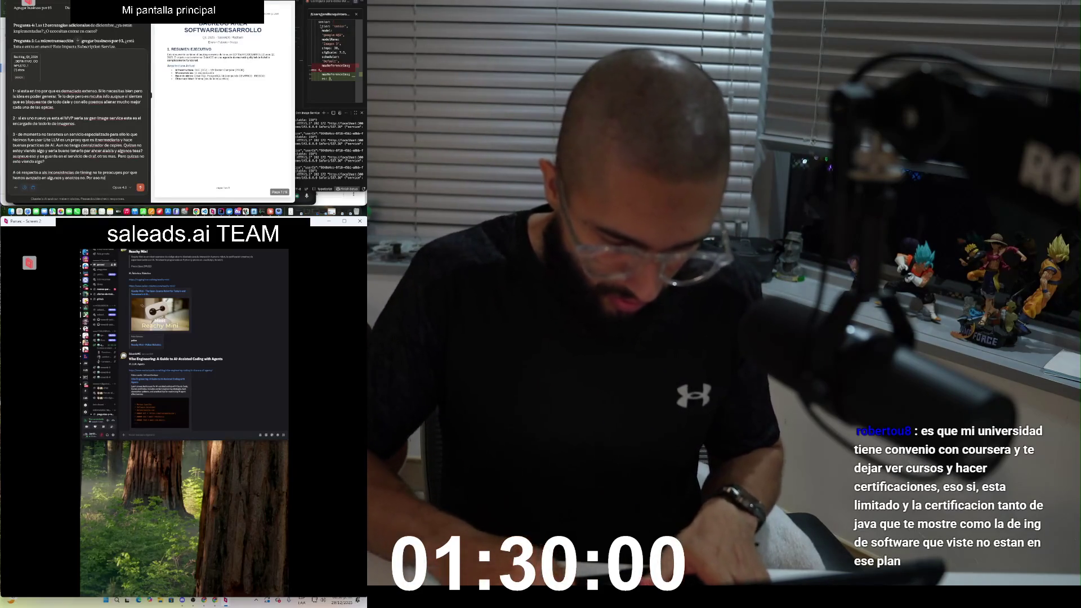
pyautogui.write('.')
pyautogui.hotkey('shift', 'Return')
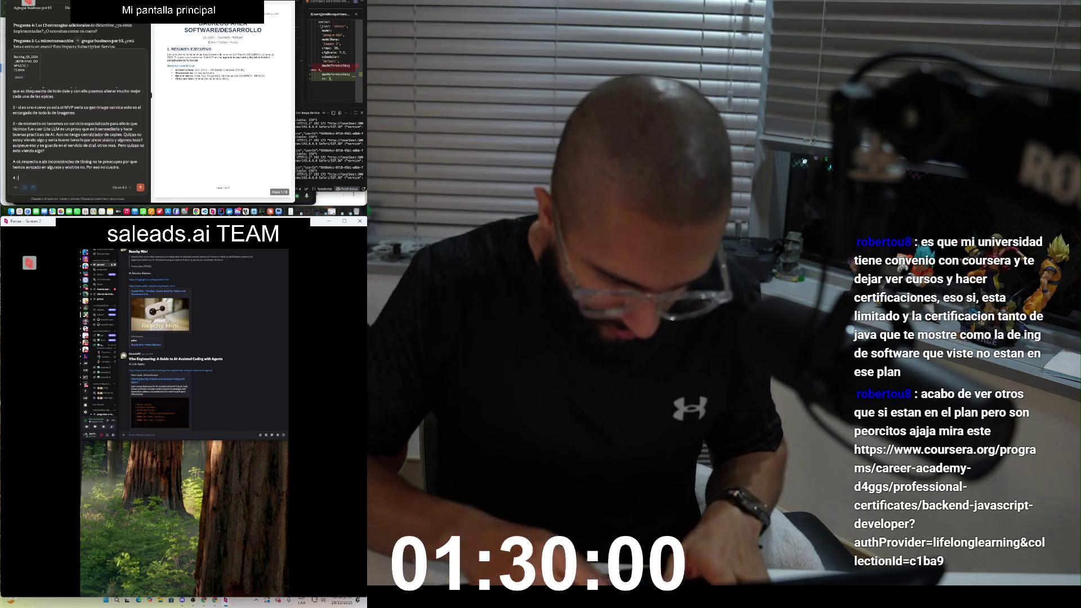
pyautogui.write('ya estan.')
# Step: Add the point 5 answer and begin point 6, saying LiteLLM is already set up
pyautogui.hotkey('shift', 'Return')
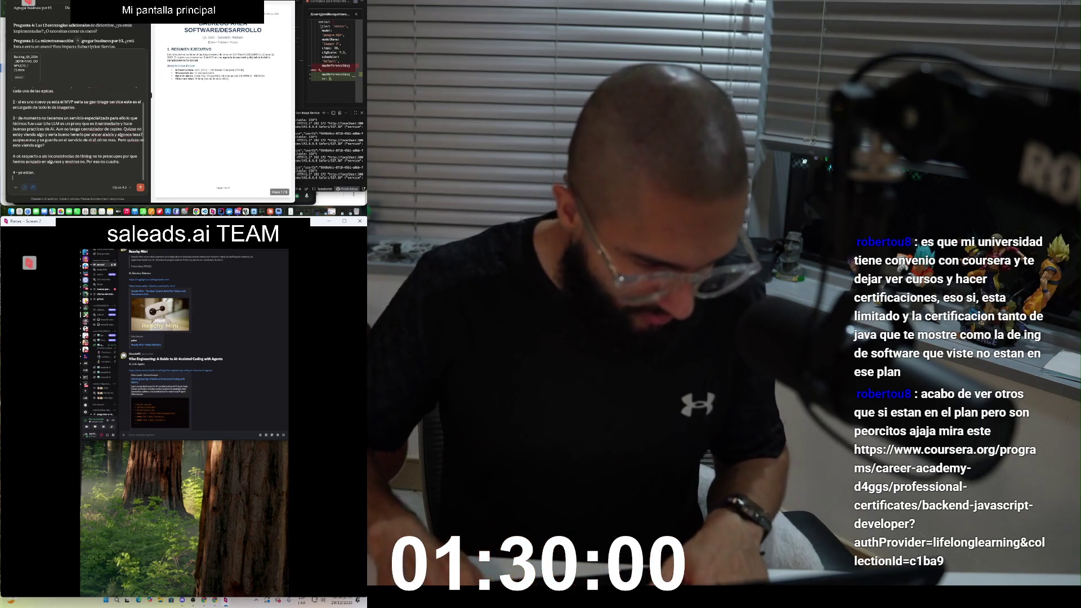
pyautogui.write('5 -')
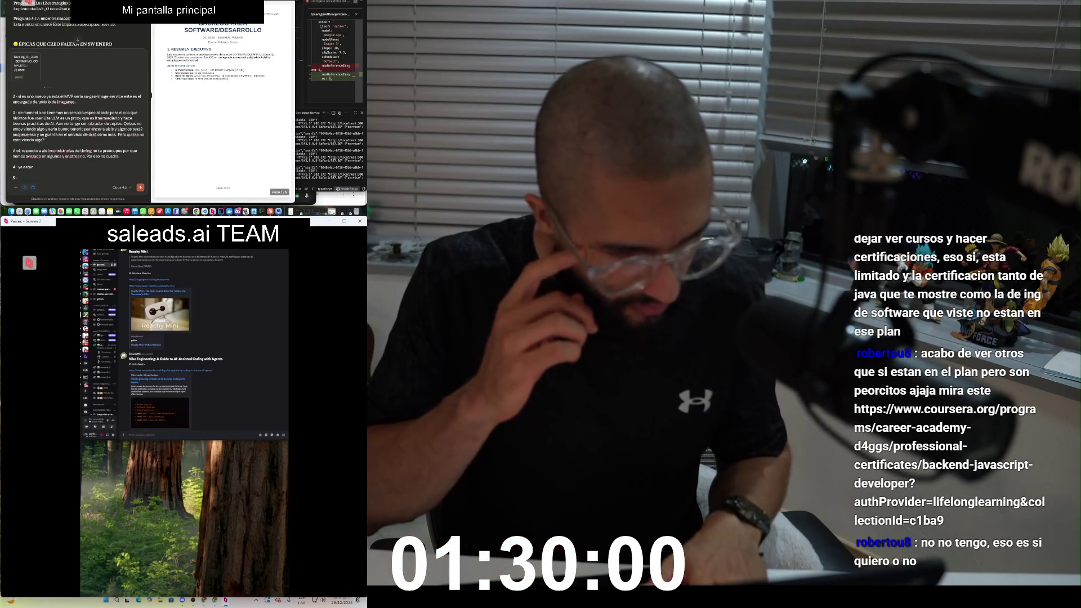
pyautogui.write(' Est')
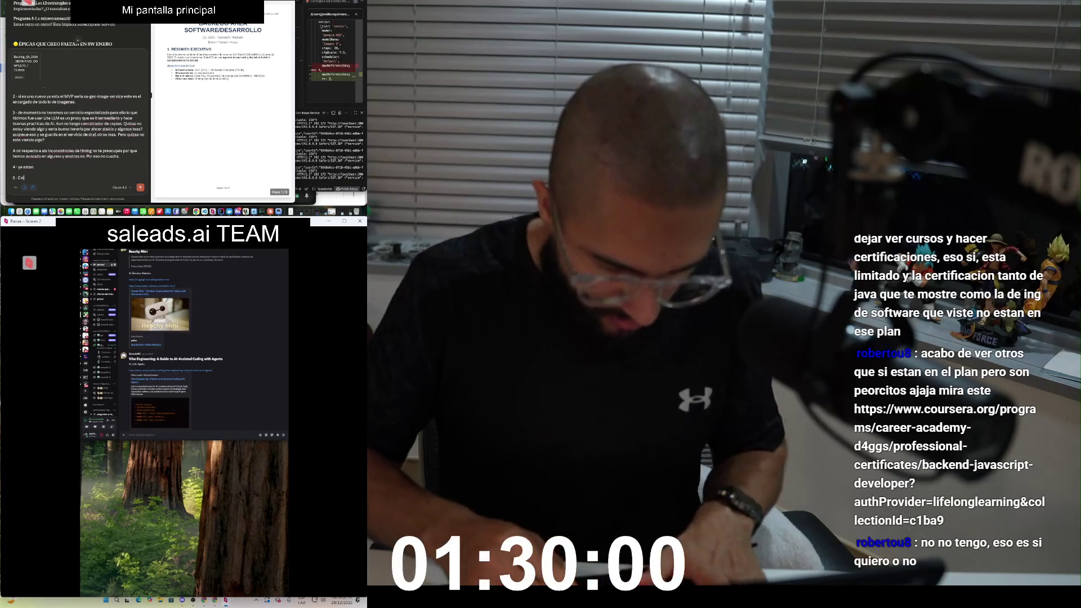
pyautogui.write(' la terminamos antes de')
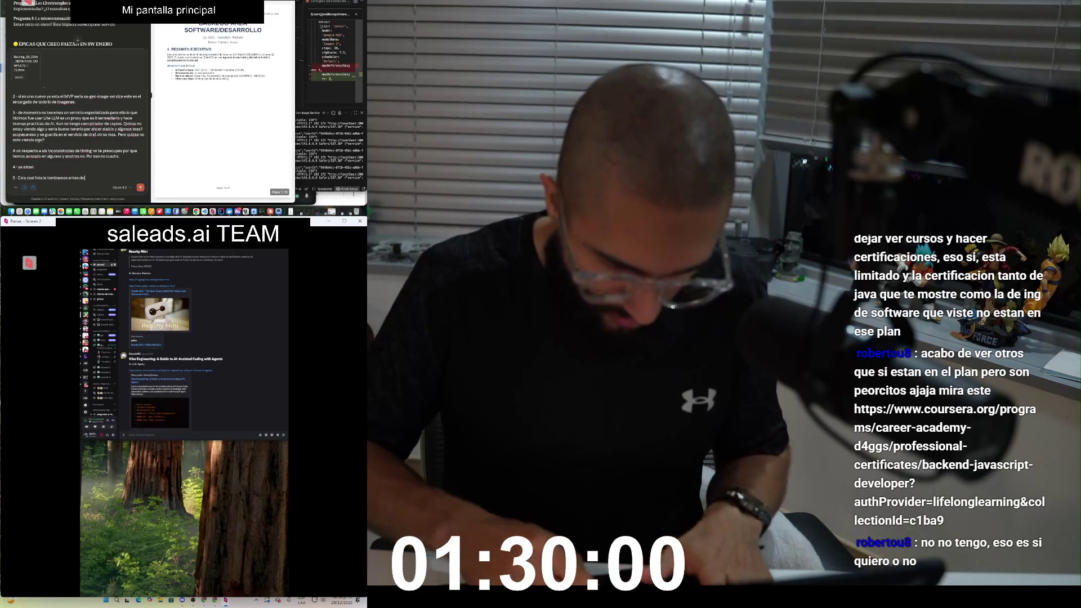
pyautogui.write('.')
pyautogui.hotkey('shift', 'Return')
pyautogui.hotkey('shift', 'Return')
pyautogui.write('6 -')
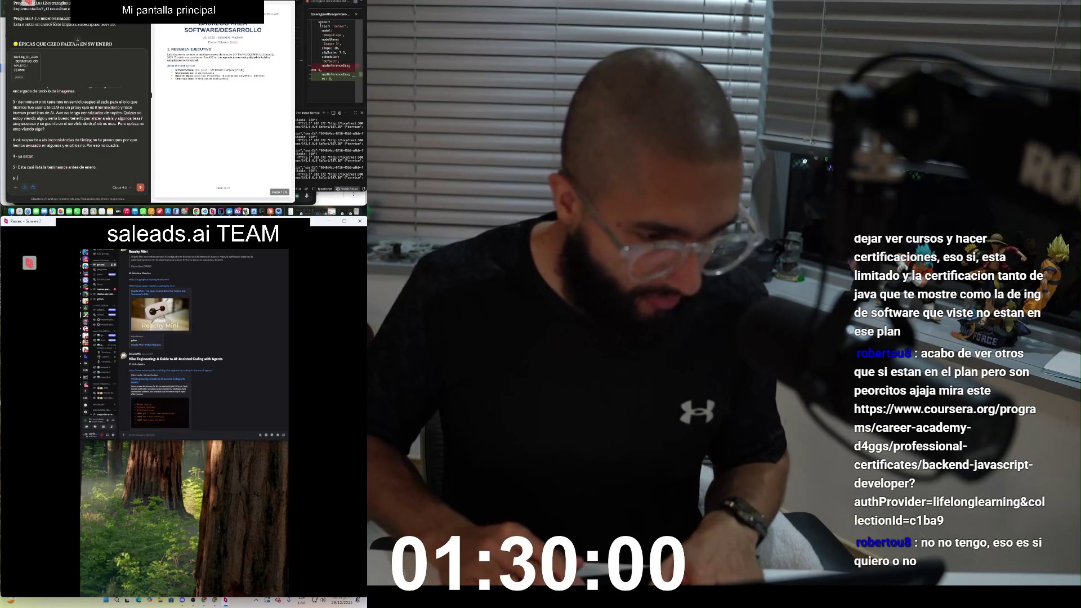
pyautogui.scroll(-2, 73, 29)
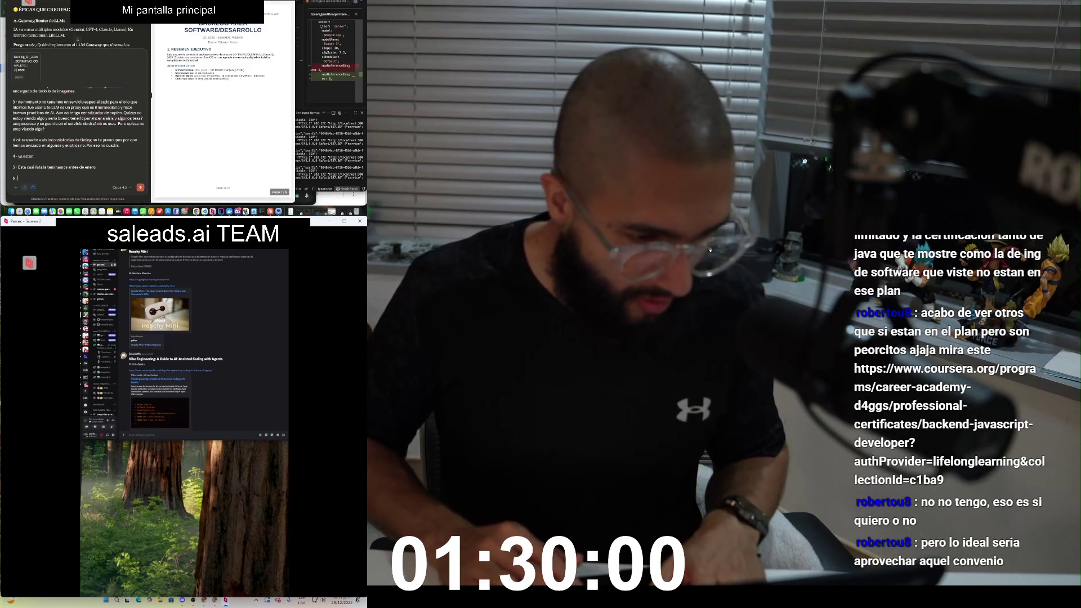
pyautogui.write('-')
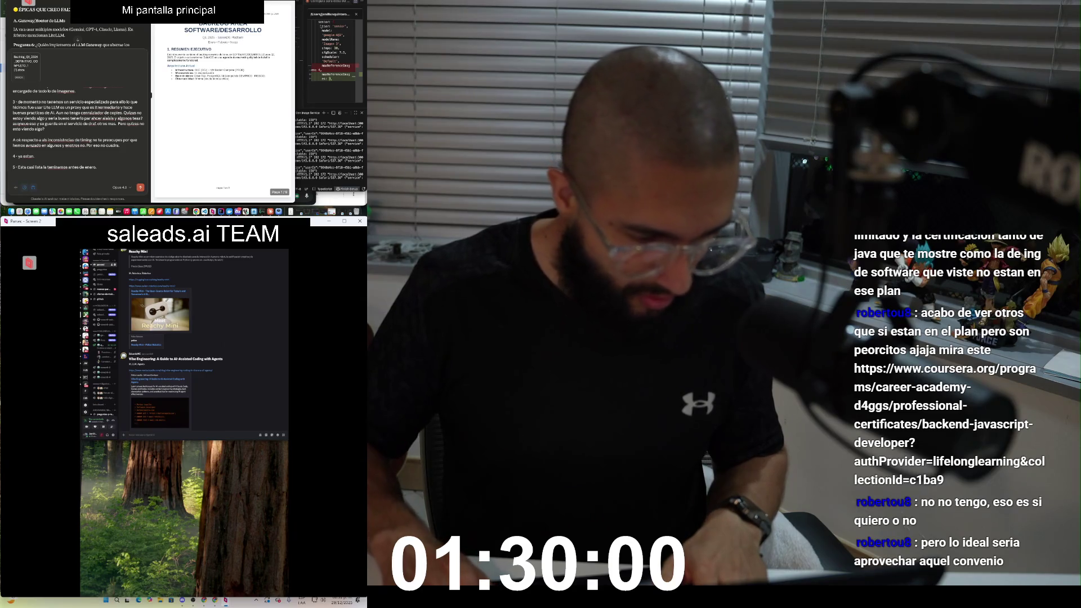
pyautogui.write('El Lite')
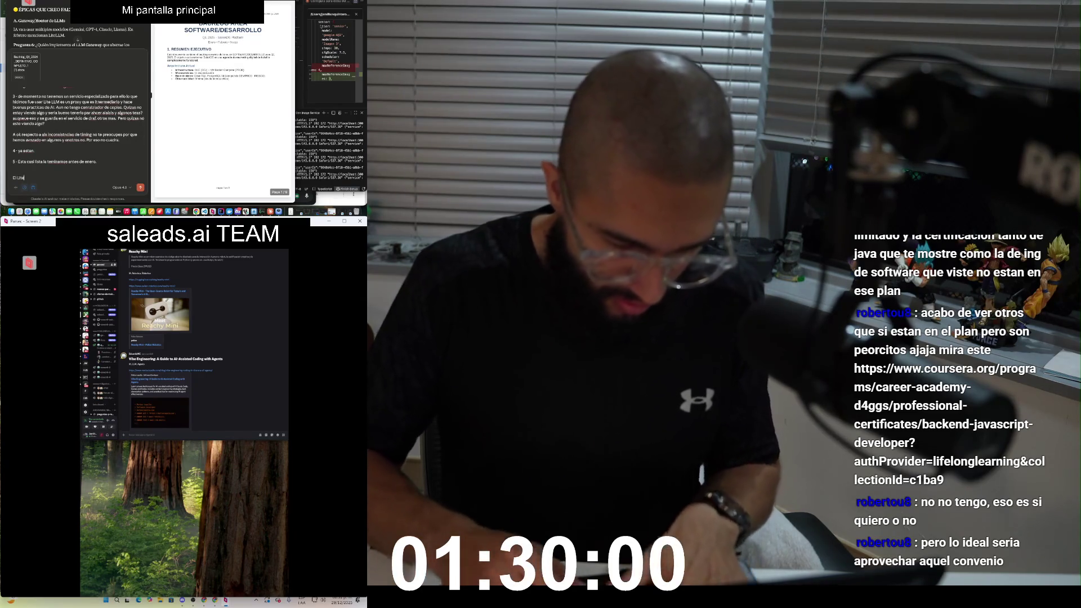
pyautogui.write('LLM ya QUEDOOO')
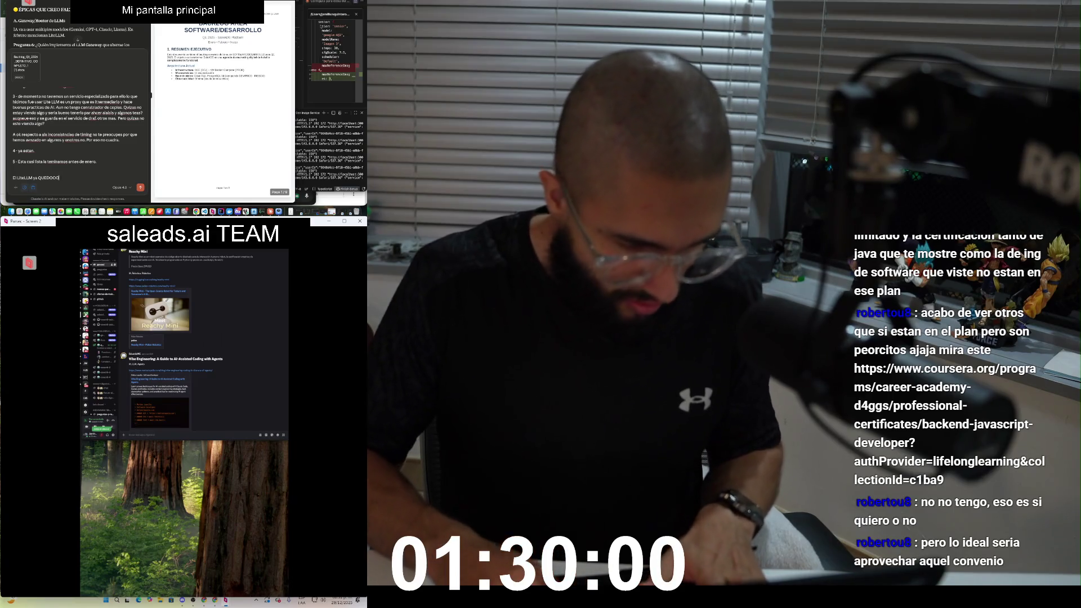
pyautogui.write('OOOOOOOO')
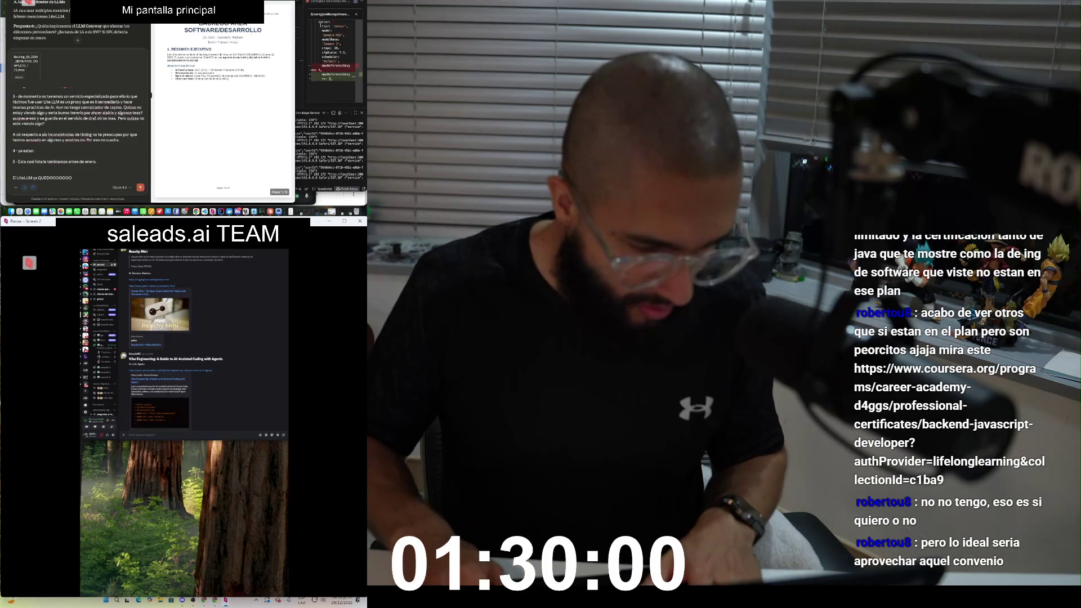
# Step: Finish point 6 with 'Y esos son configuraciones.' and start a '7 -' line
pyautogui.hotkey('shift', 'Return')
pyautogui.hotkey('shift', 'Return')
pyautogui.write('6 -')
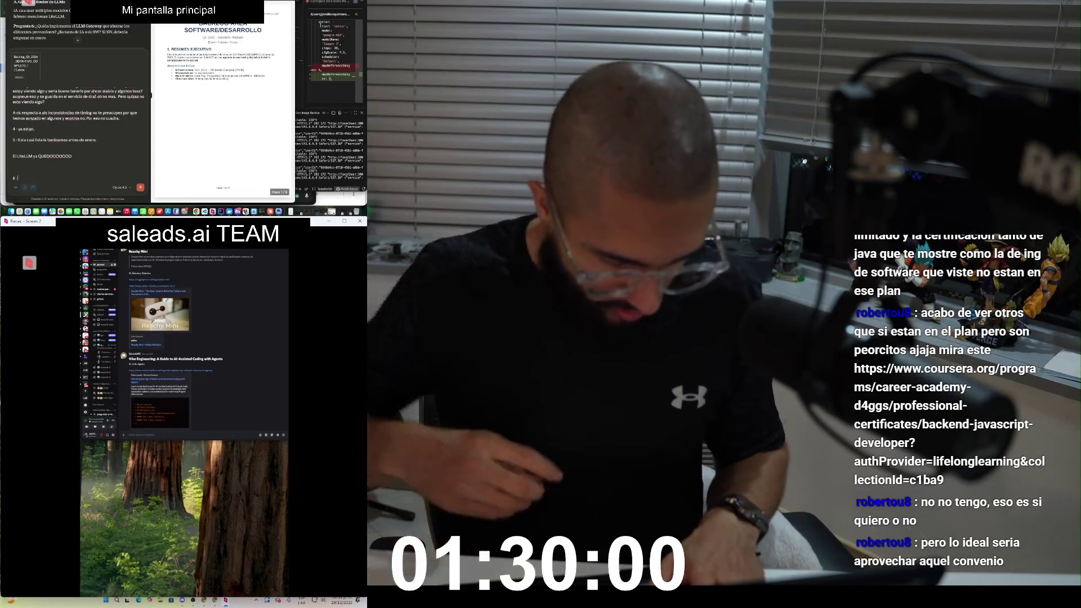
pyautogui.write('Y')
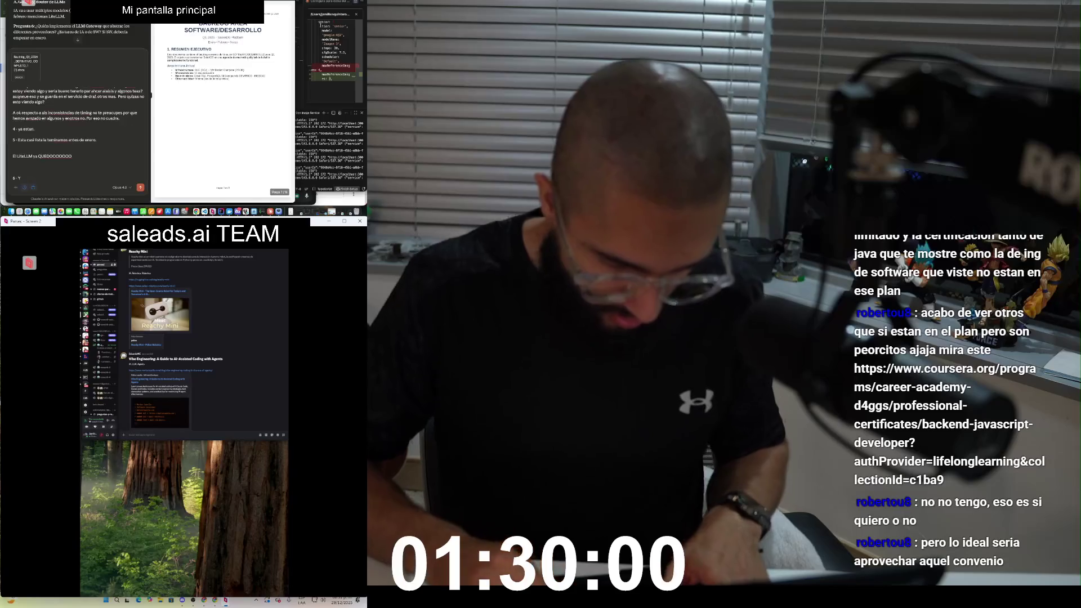
pyautogui.write(' d')
pyautogui.write('olo son configure')
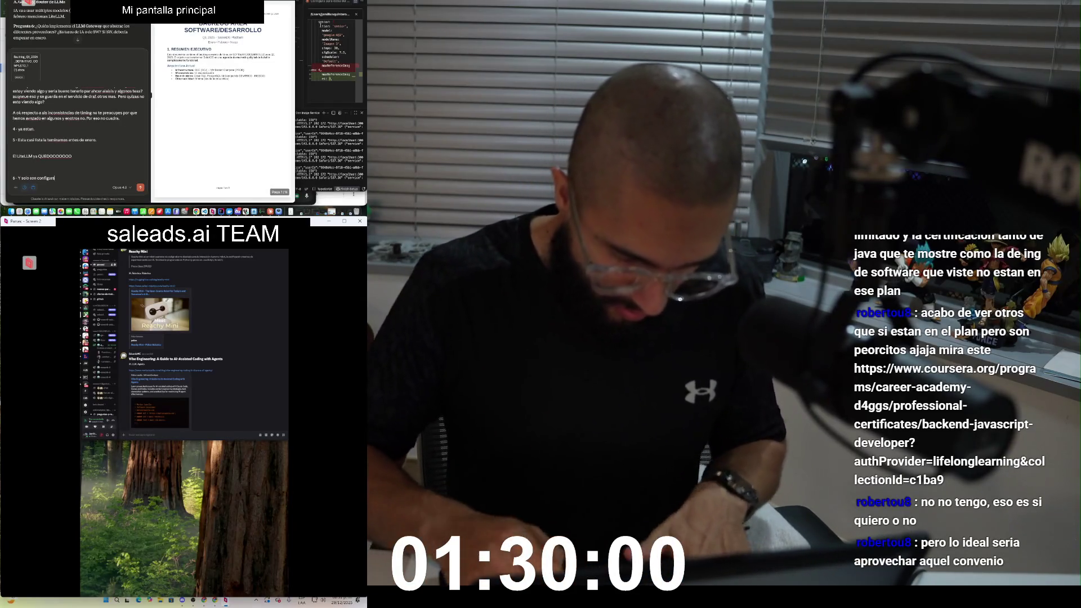
pyautogui.write('s pero s deber')
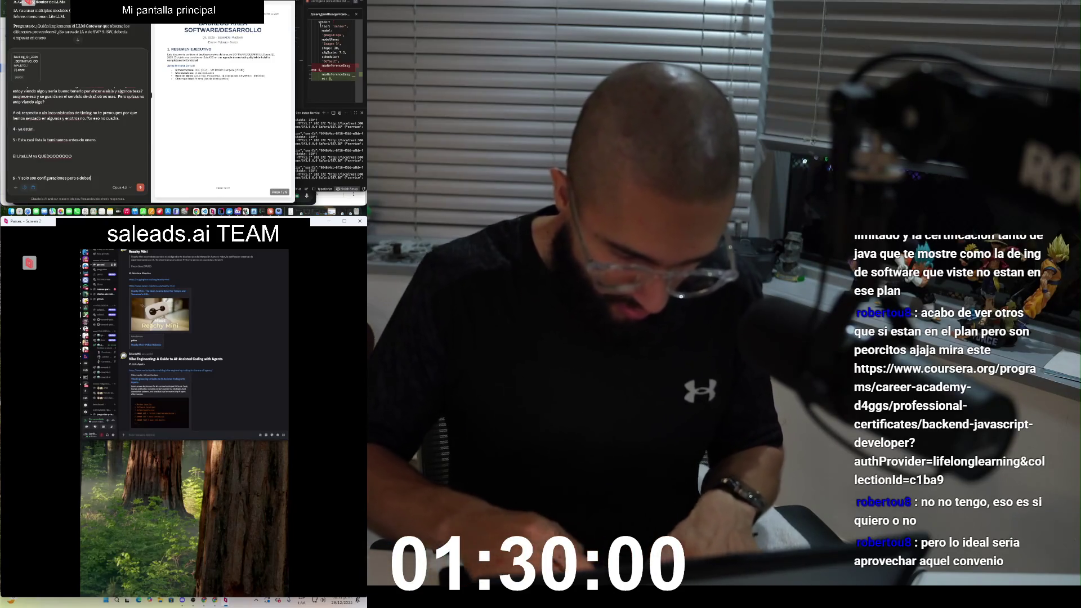
pyautogui.write(' tirar')
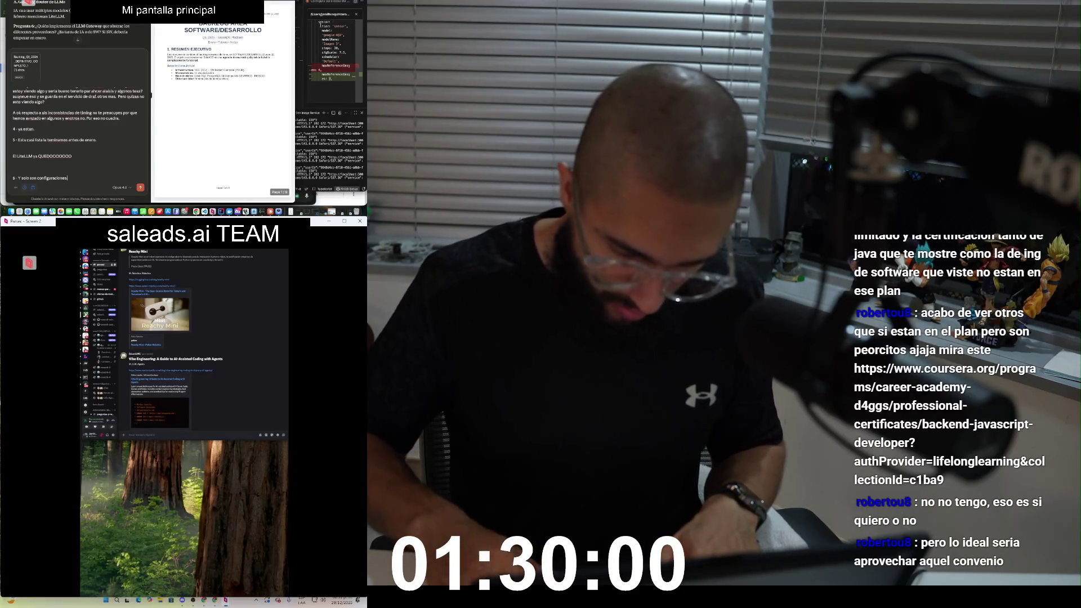
pyautogui.write('.')
pyautogui.hotkey('shift', 'Return')
pyautogui.hotkey('shift', 'Return')
pyautogui.write('7')
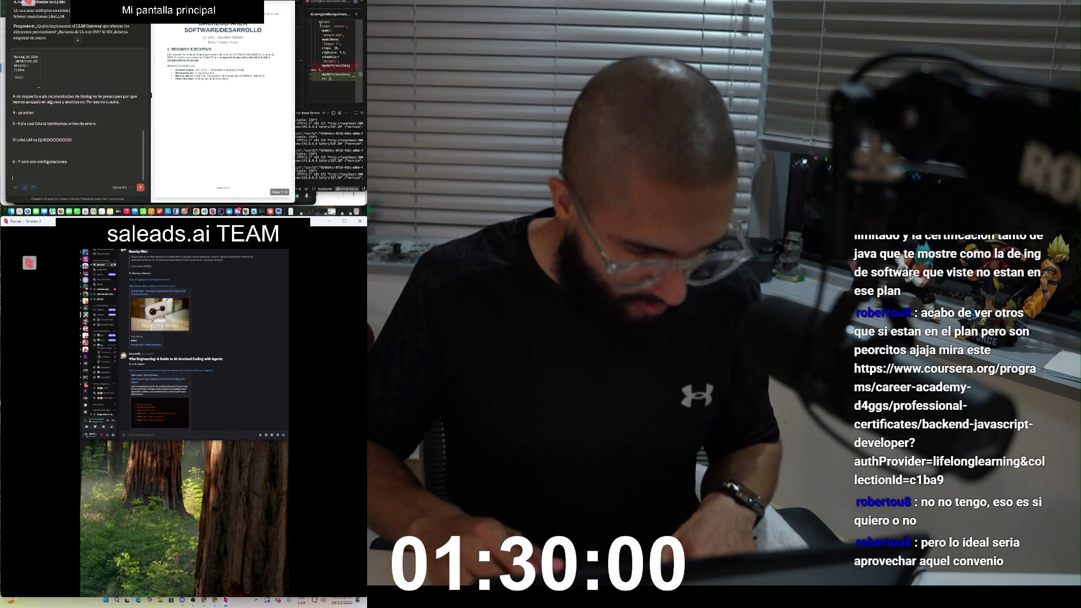
pyautogui.write(' -')
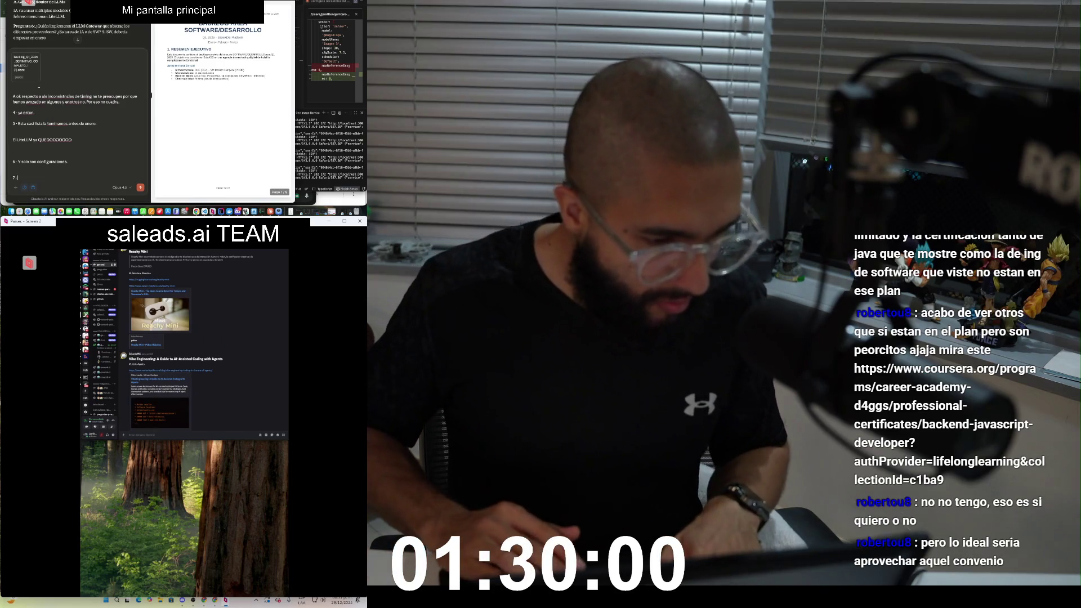
# Step: Paste the 'B. Feature Store / ML Infrastructure' heading into the draft reply
pyautogui.scroll(-3, 79, 28)
pyautogui.scroll(-2, 79, 39)
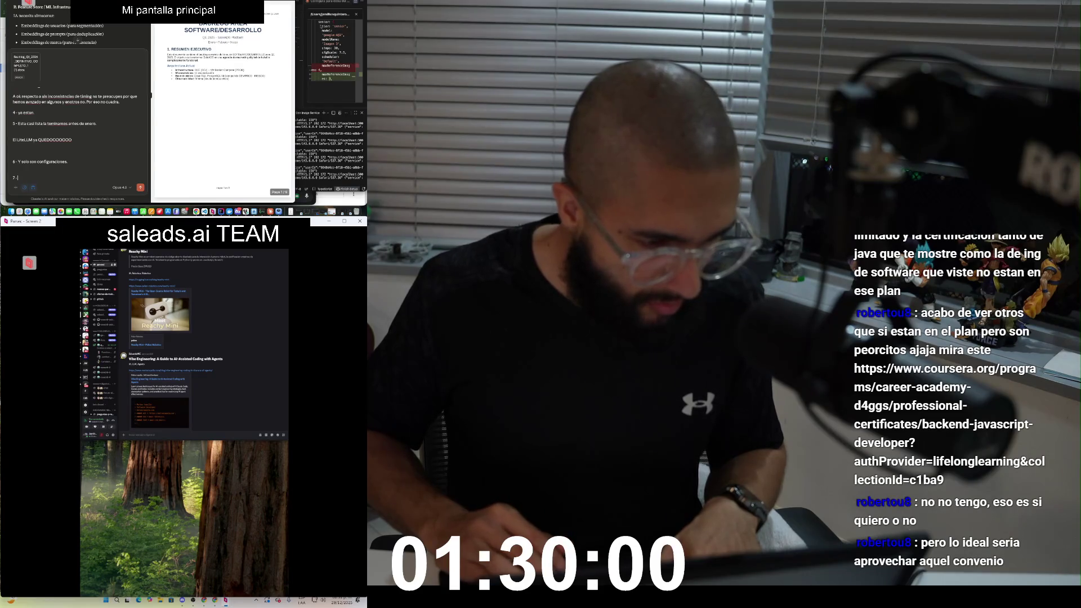
pyautogui.scroll(-2, 78, 39)
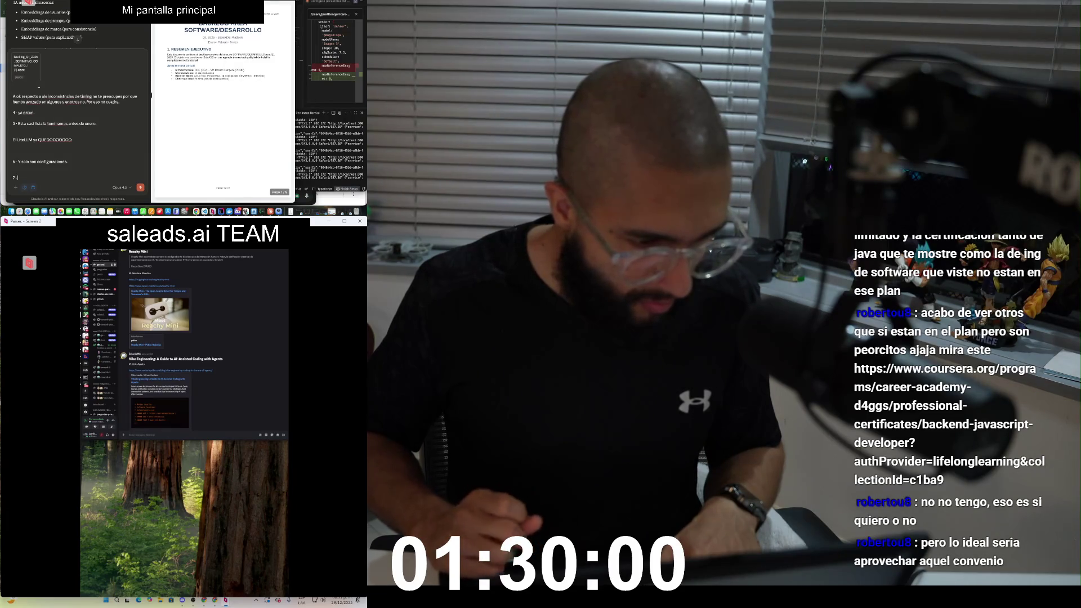
pyautogui.scroll(1, 78, 37)
pyautogui.scroll(-1, 79, 42)
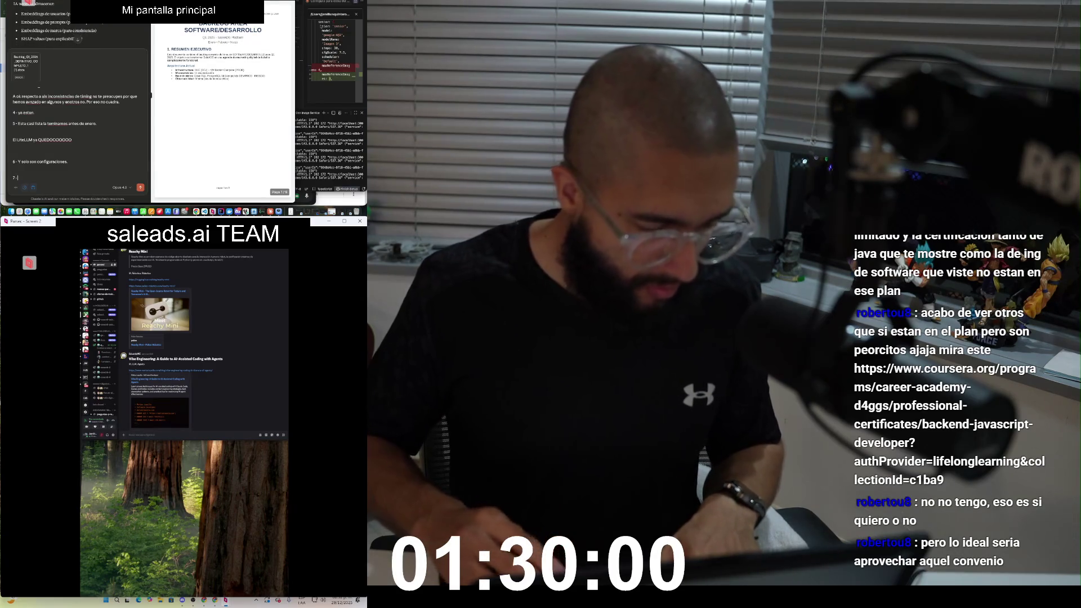
pyautogui.scroll(-1, 78, 40)
pyautogui.scroll(1, 78, 37)
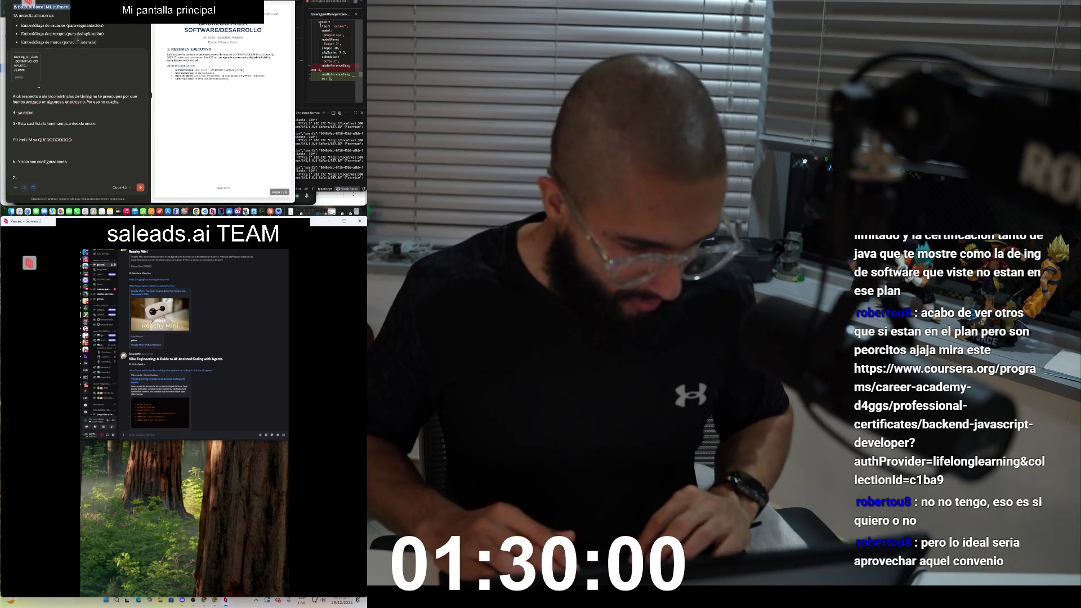
pyautogui.write('B. Feature Store / ML Infrastructure')
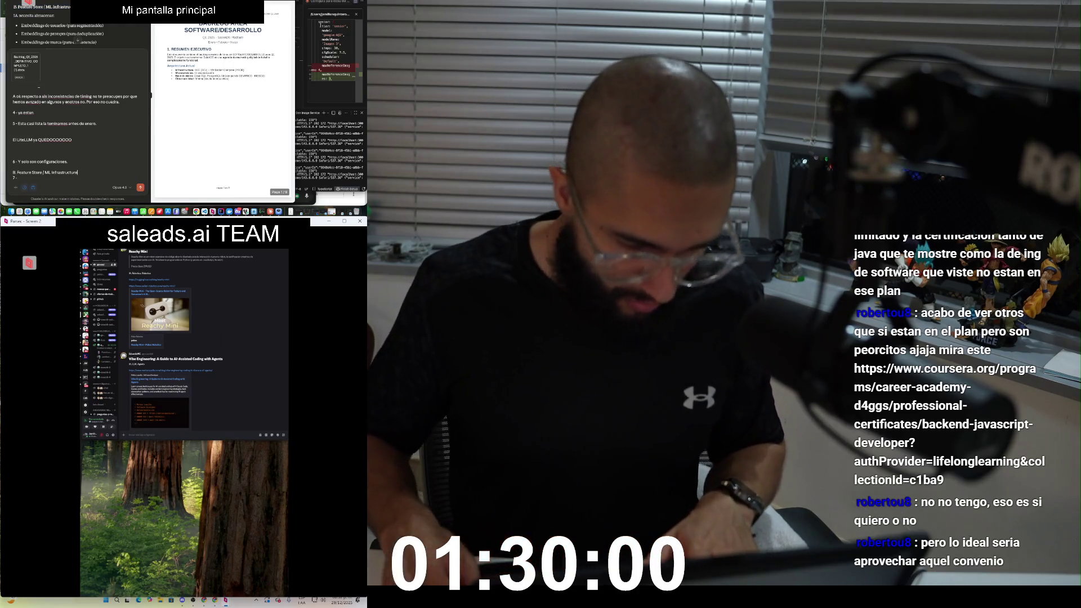
# Step: Answer that it hasn't been explored yet, ask whether it's needed, and start '7 -'
pyautogui.write('Buena pregunta en ello estamos')
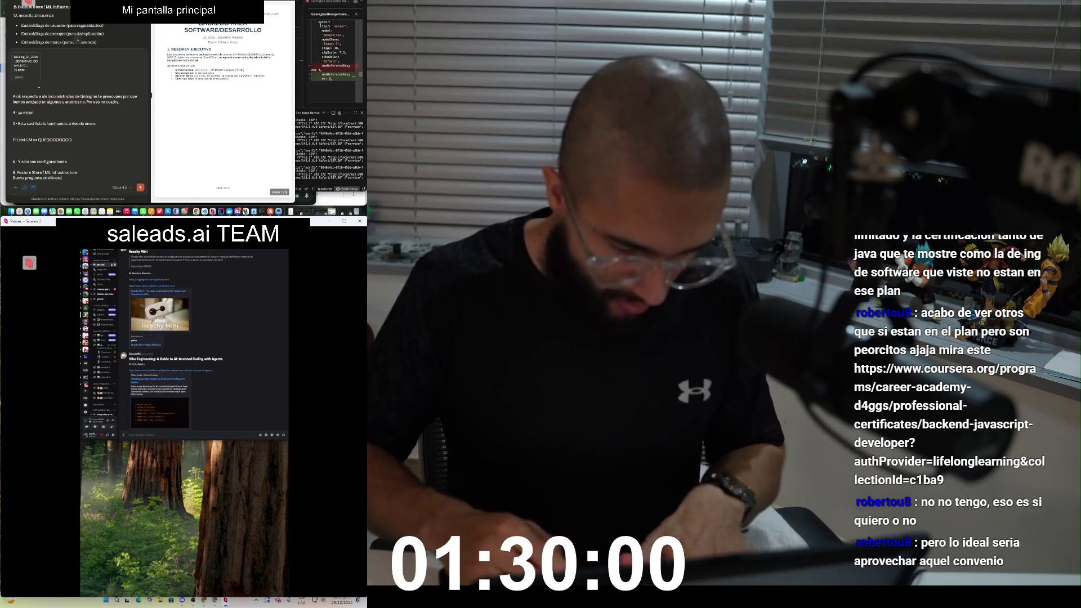
pyautogui.write(' la verdad au')
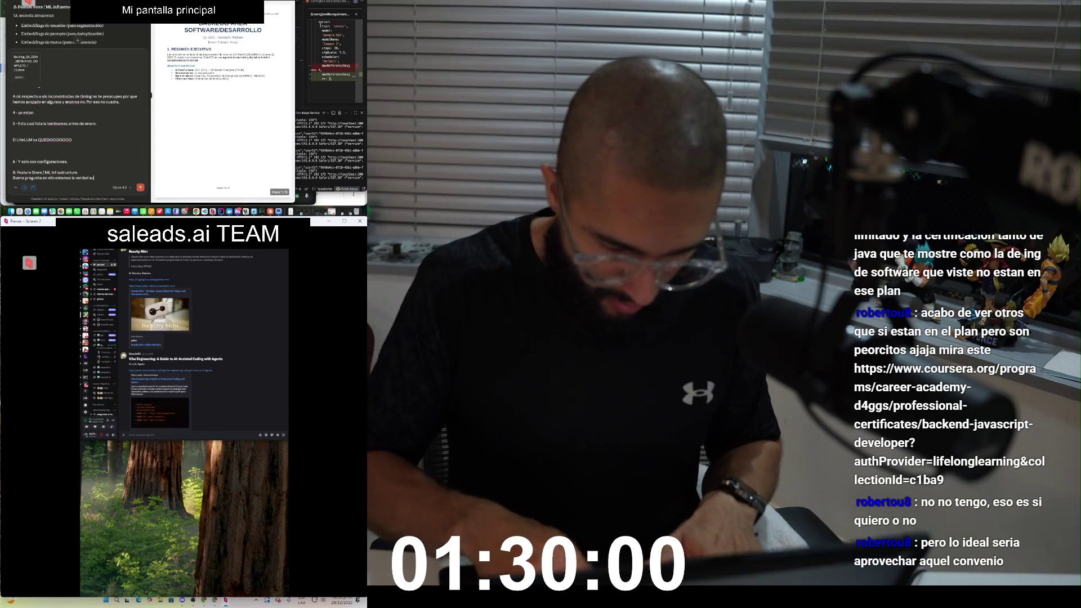
pyautogui.write('n no lo vemos. Crees que lo')
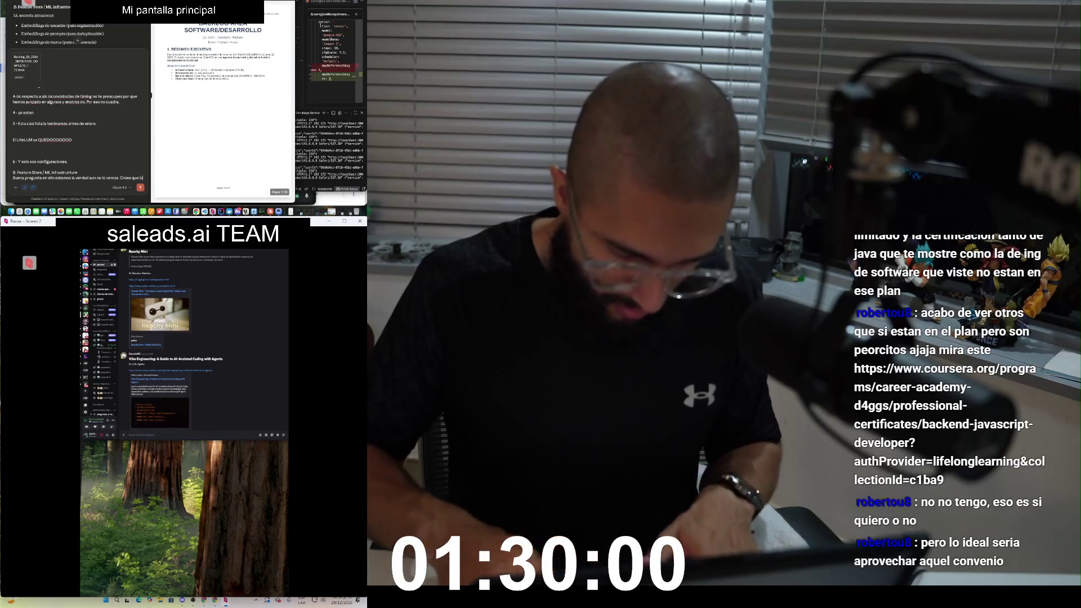
pyautogui.write(' vamos a necesitar? se necesita ahora? sera que pdoemos tomar')
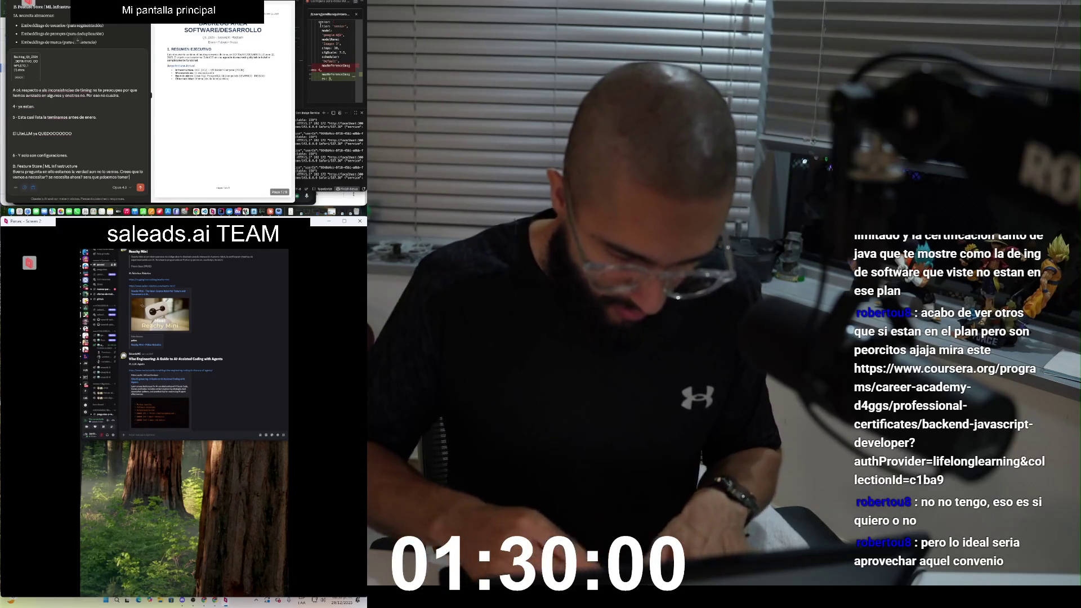
pyautogui.write(' copias de a')
pyautogui.write('lguien para otro? que opinas')
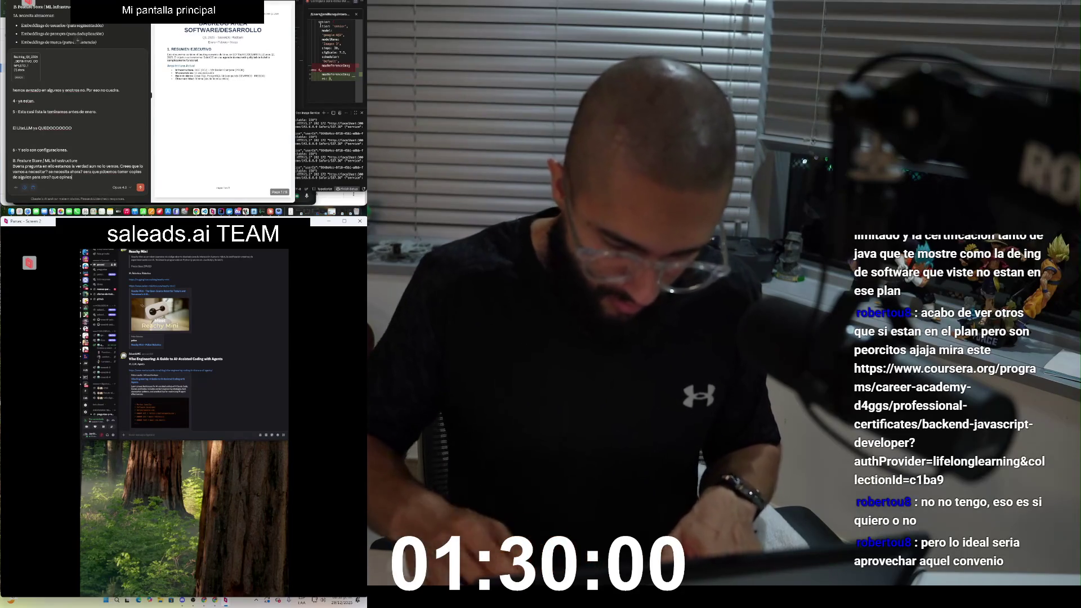
pyautogui.write('?')
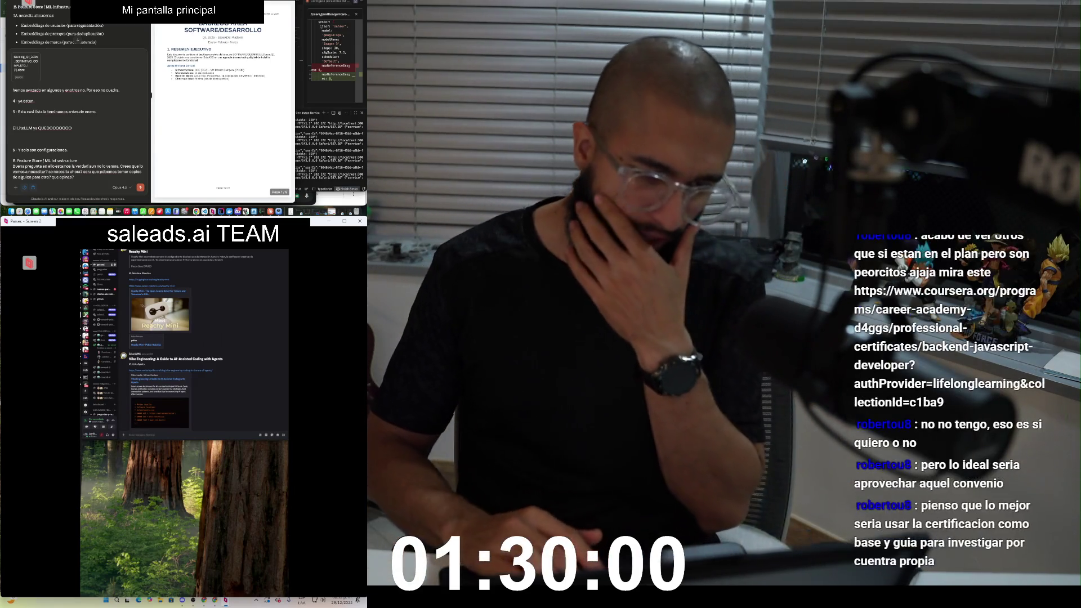
pyautogui.hotkey('shift', 'Return')
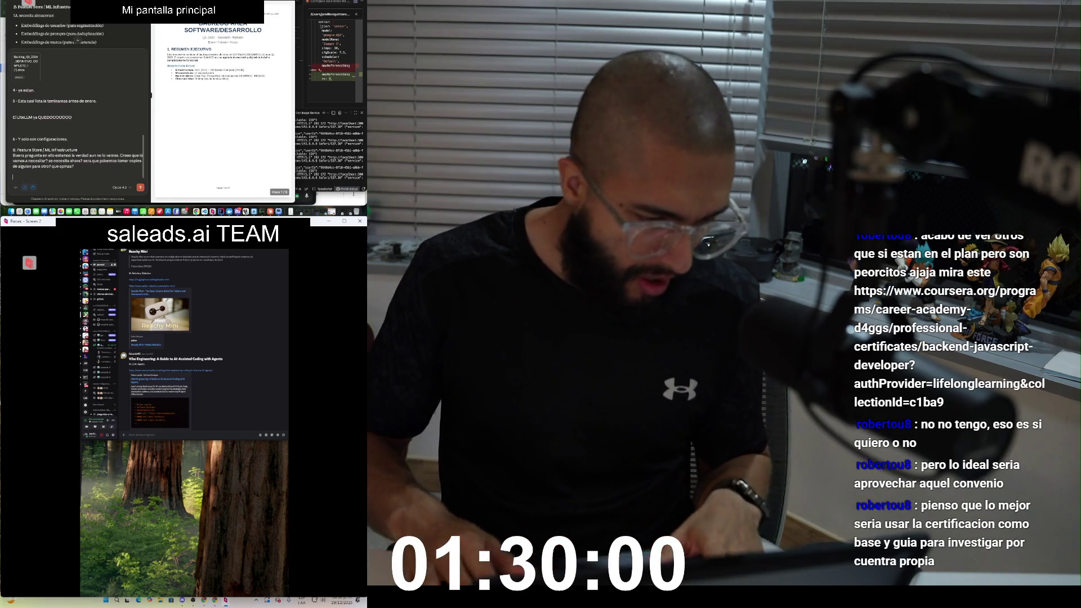
pyautogui.write('7 -')
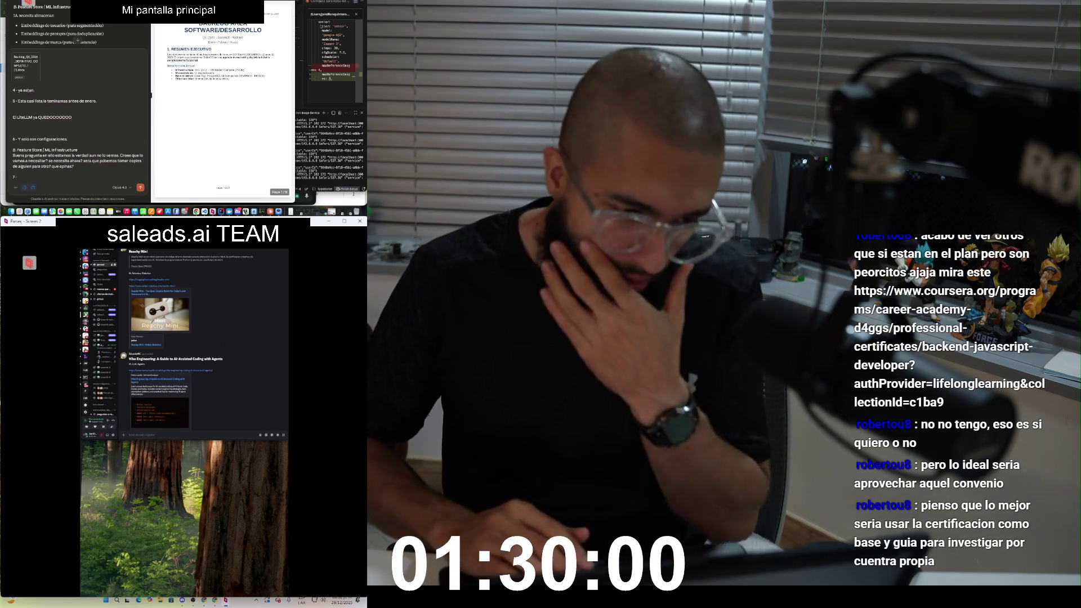
# Step: Answer point 7 saying the devops engineer sets up the configs, and start point 8
pyautogui.scroll(-2, 77, 40)
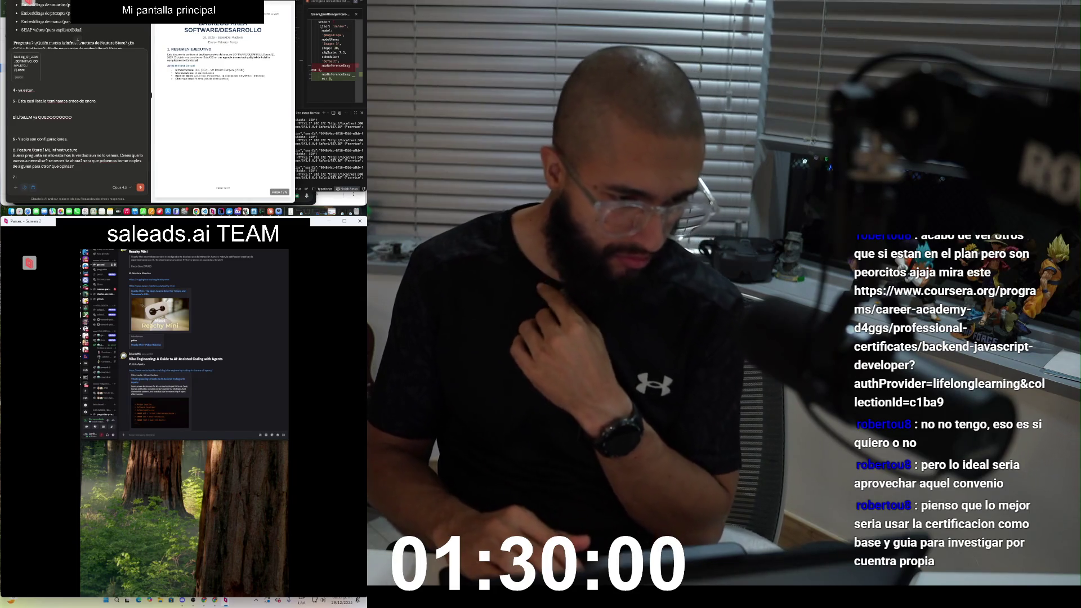
pyautogui.scroll(-1, 77, 40)
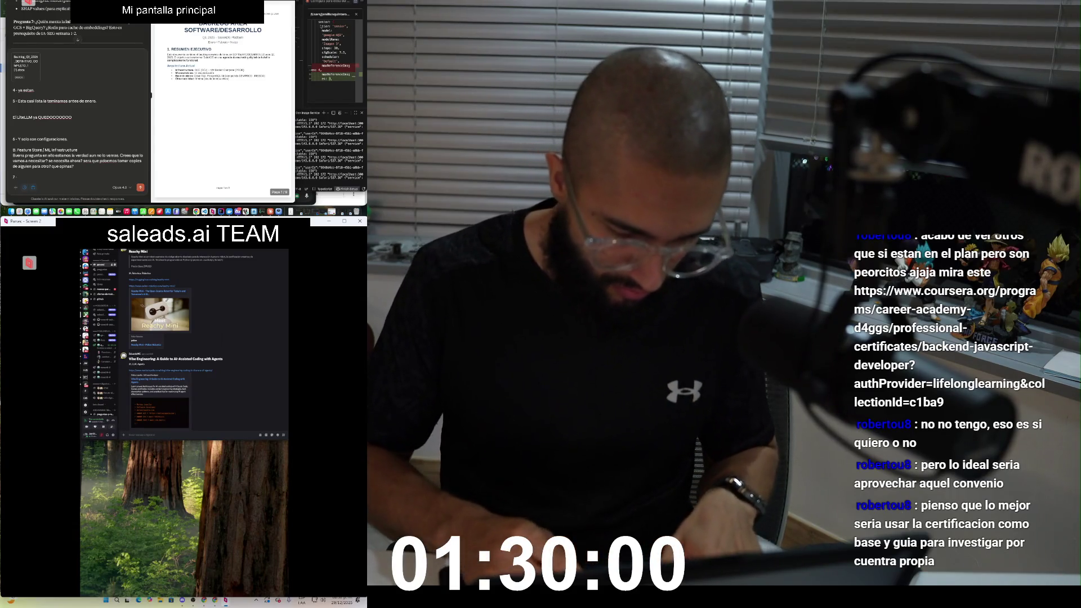
pyautogui.write('la')
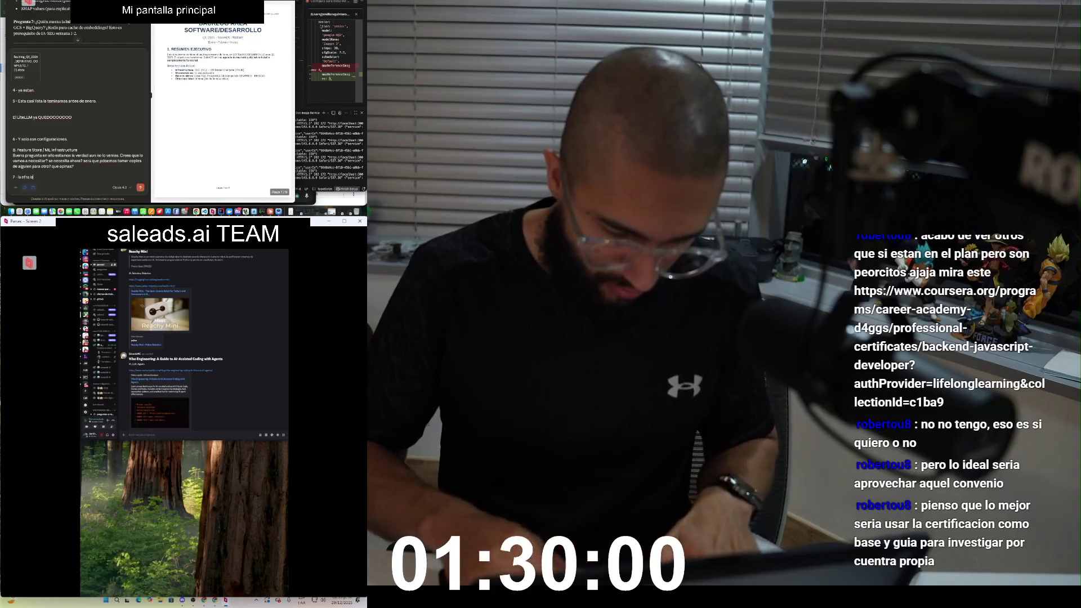
pyautogui.write(' monta el devop. Codigo los de')
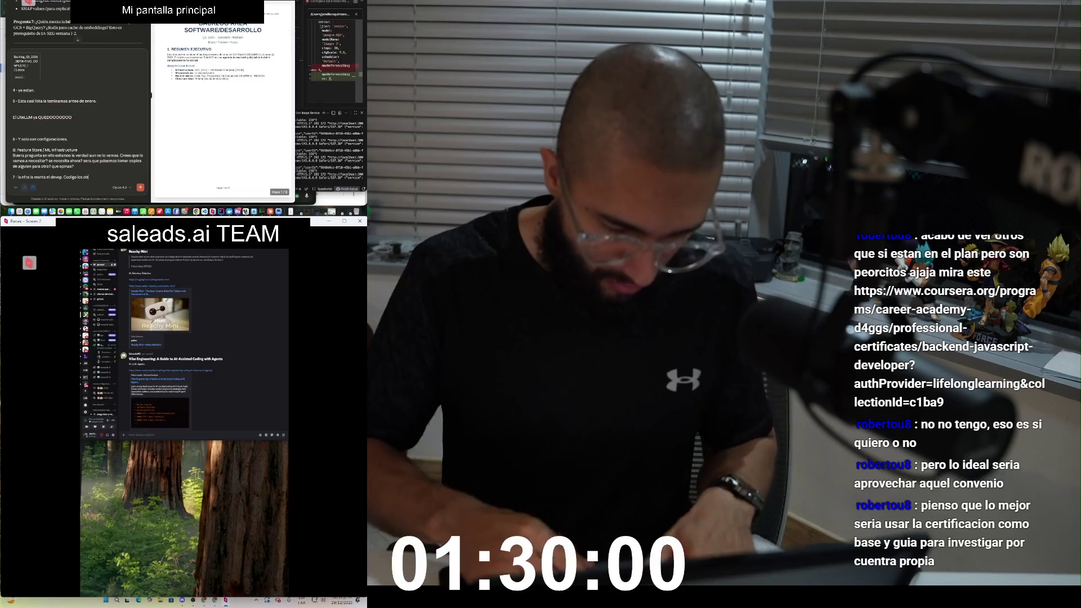
pyautogui.write('vs.')
pyautogui.hotkey('shift', 'Return')
pyautogui.hotkey('shift', 'Return')
pyautogui.write('8 -')
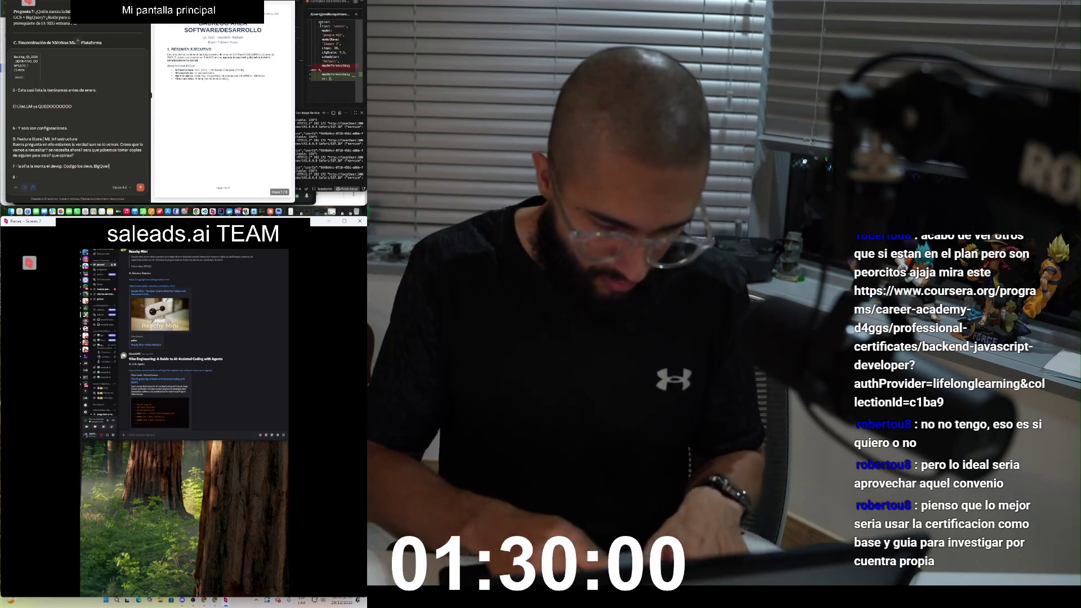
# Step: Copy the 'C. Sincronización de Métricas Multi-Plataforma' heading and paste it at the draft's end
pyautogui.write('eo en datos')
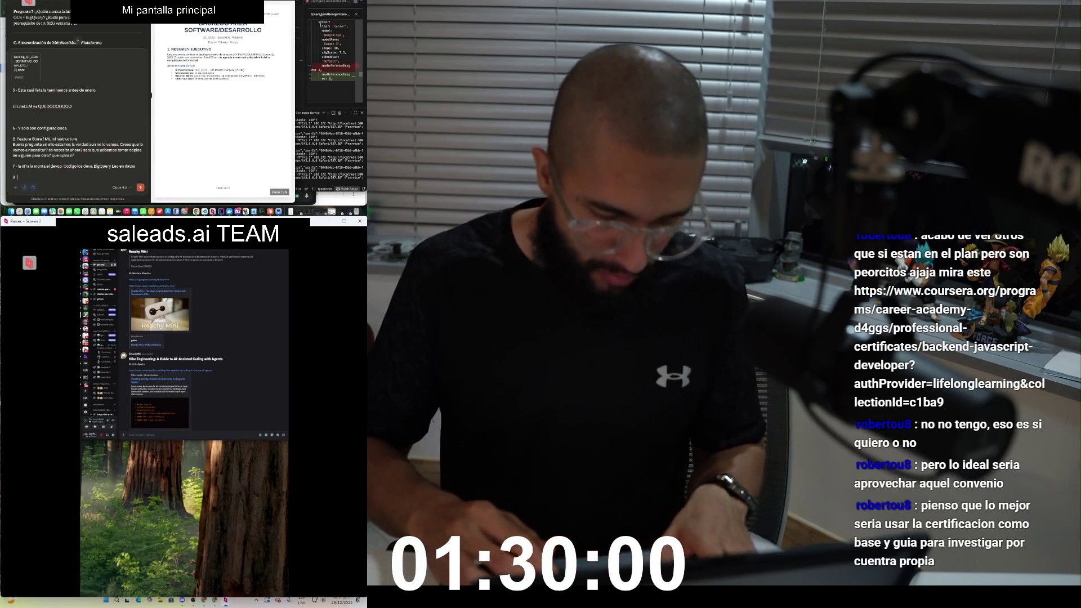
pyautogui.scroll(-2, 78, 33)
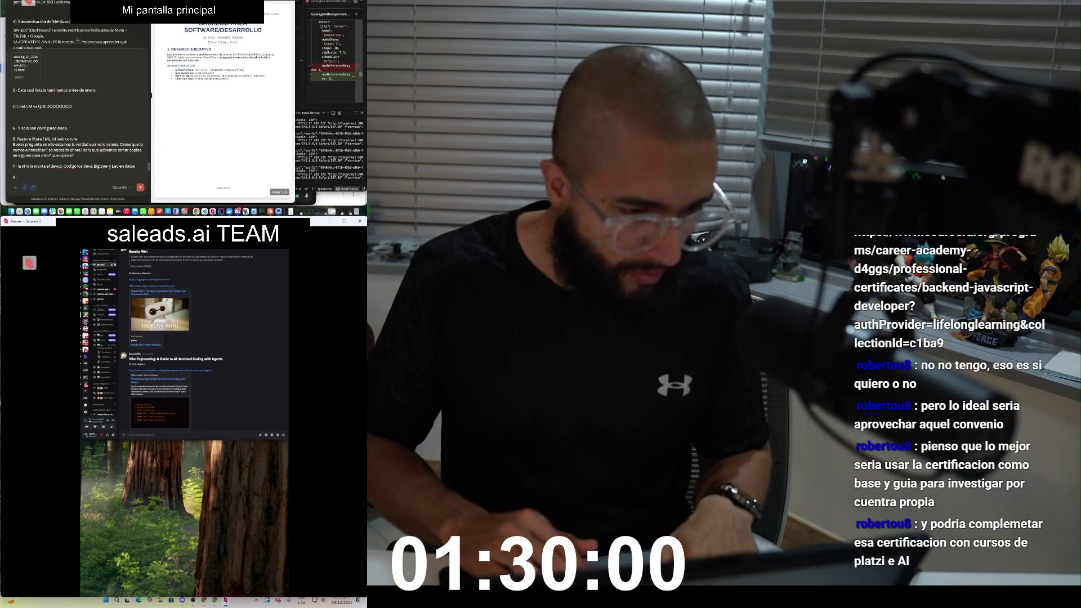
pyautogui.moveTo(17, 19); pyautogui.dragTo(71, 19)
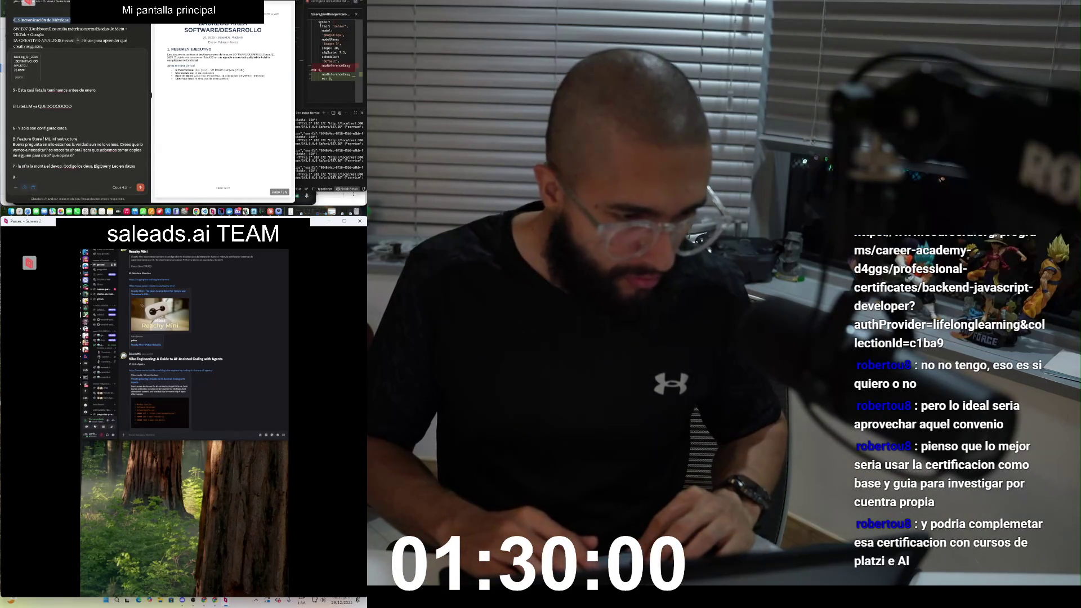
pyautogui.click(13, 171)
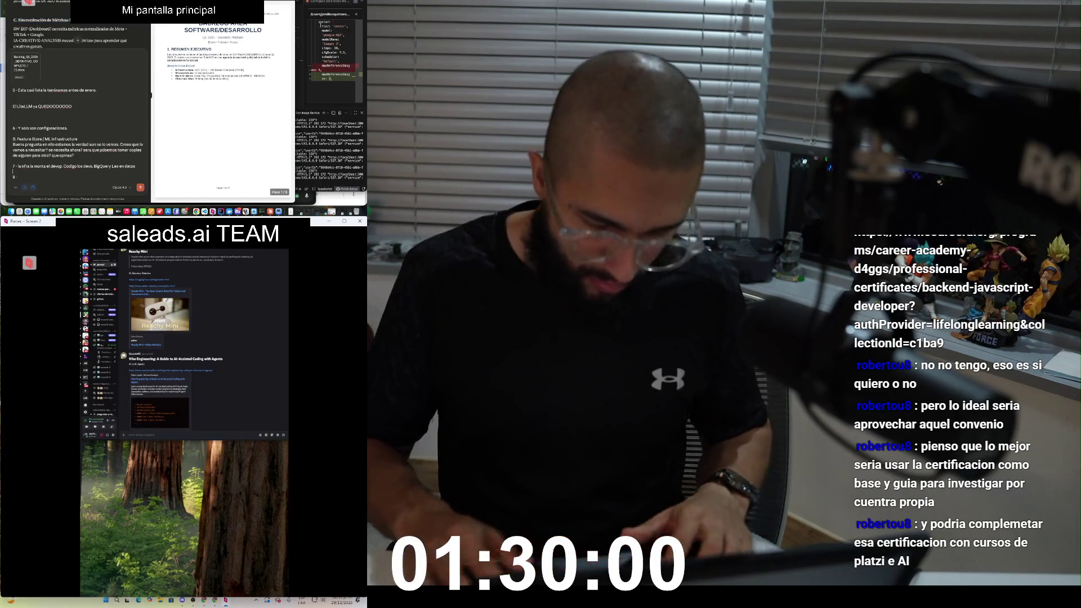
pyautogui.write('C. Sincronización de Métricas Multi-Plataforma')
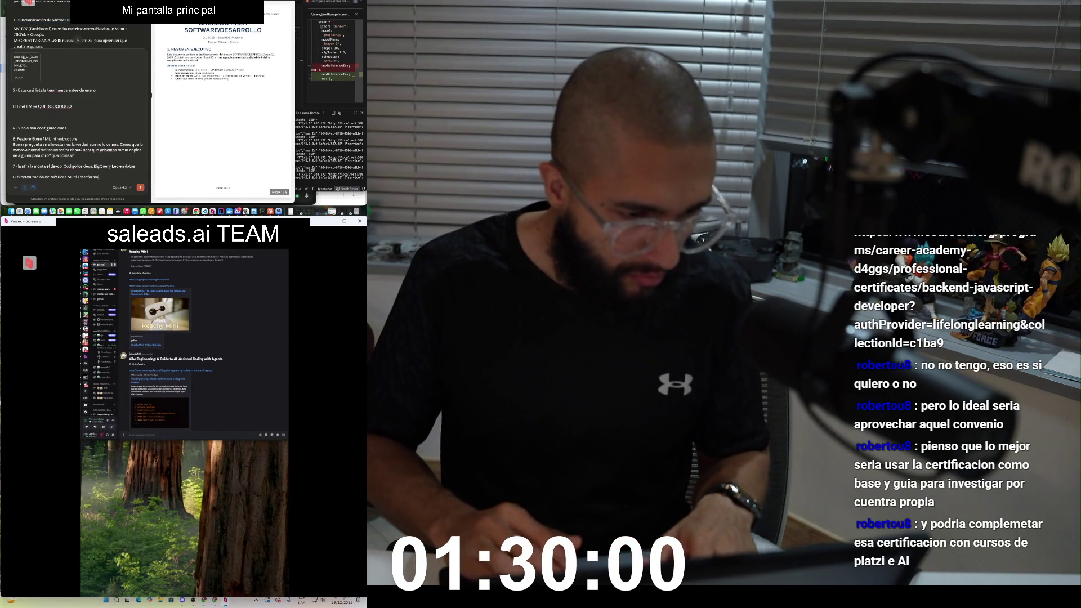
# Step: Paste the 'D. Sistema de Créditos de Imágenes' heading into the draft reply
pyautogui.scroll(-1, 77, 41)
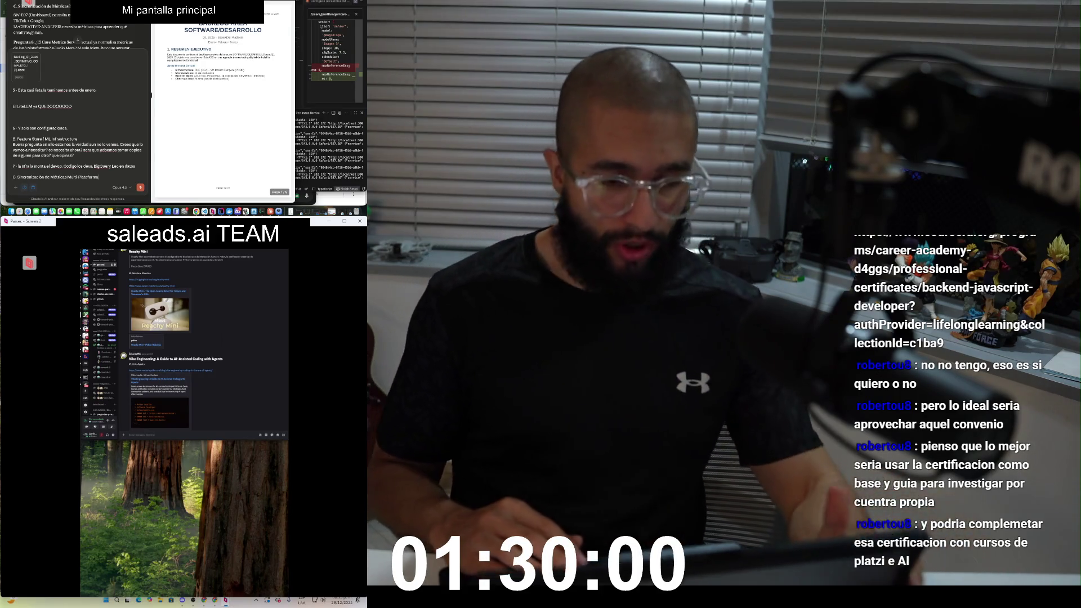
pyautogui.scroll(-1, 78, 40)
pyautogui.scroll(-1, 78, 39)
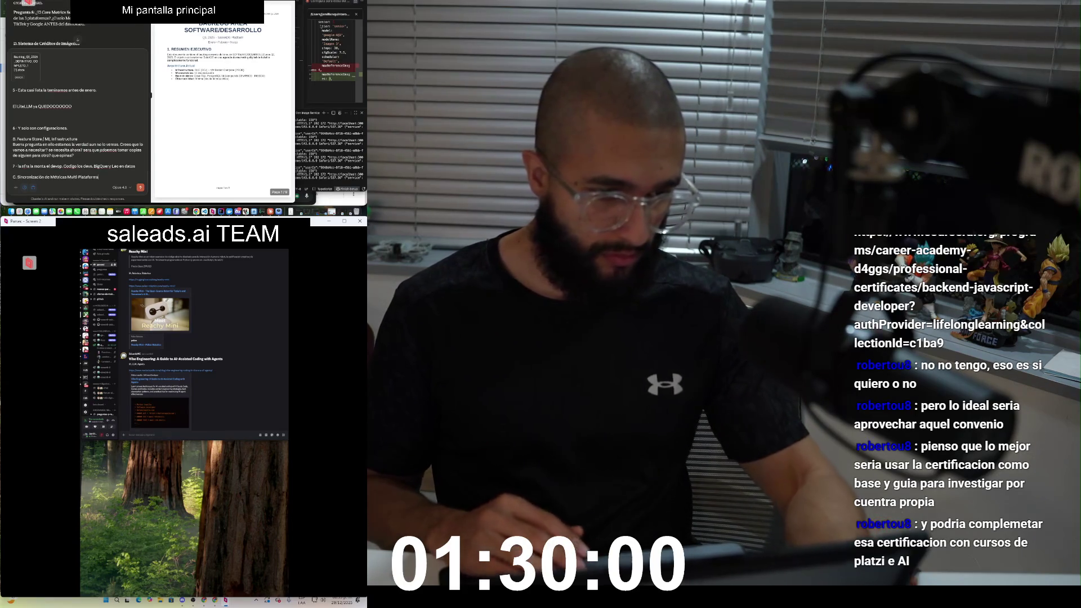
pyautogui.press('BackSpace')
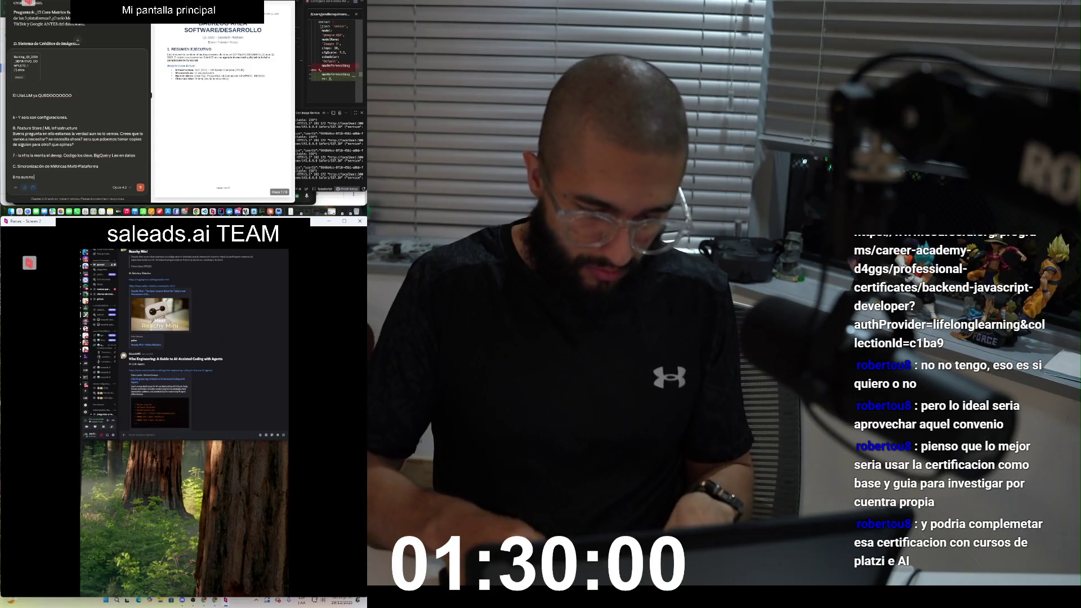
pyautogui.press('BackSpace')
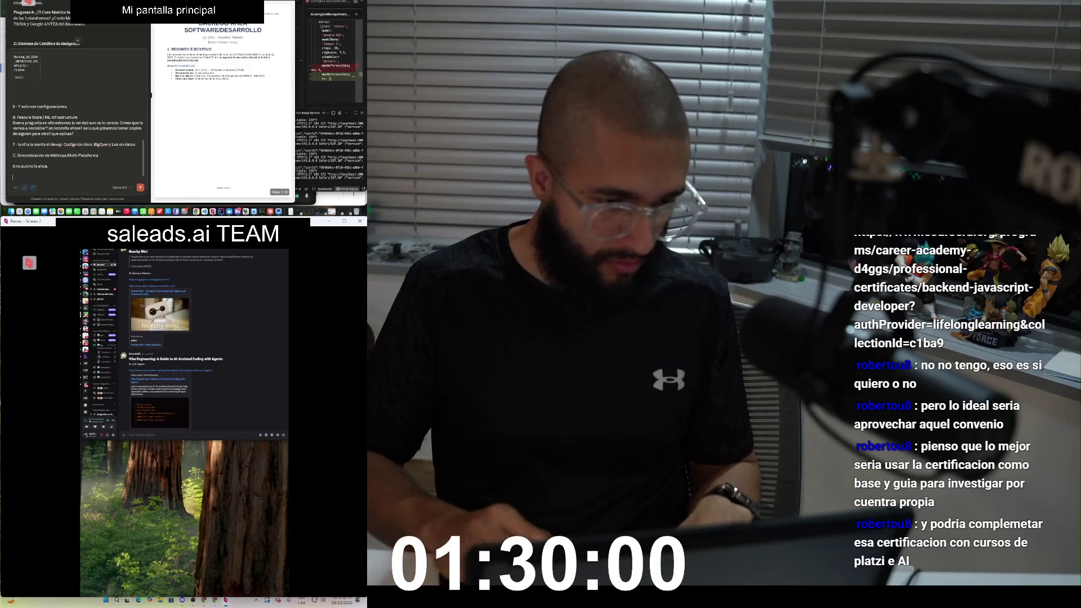
pyautogui.scroll(-2, 77, 41)
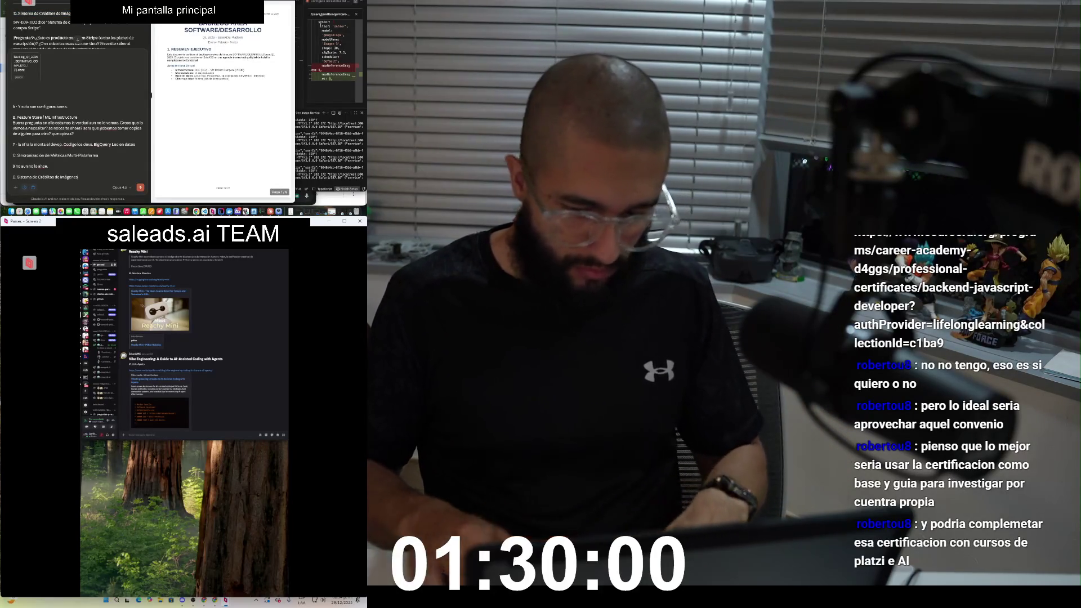
pyautogui.hotkey('ctrl', 'v')
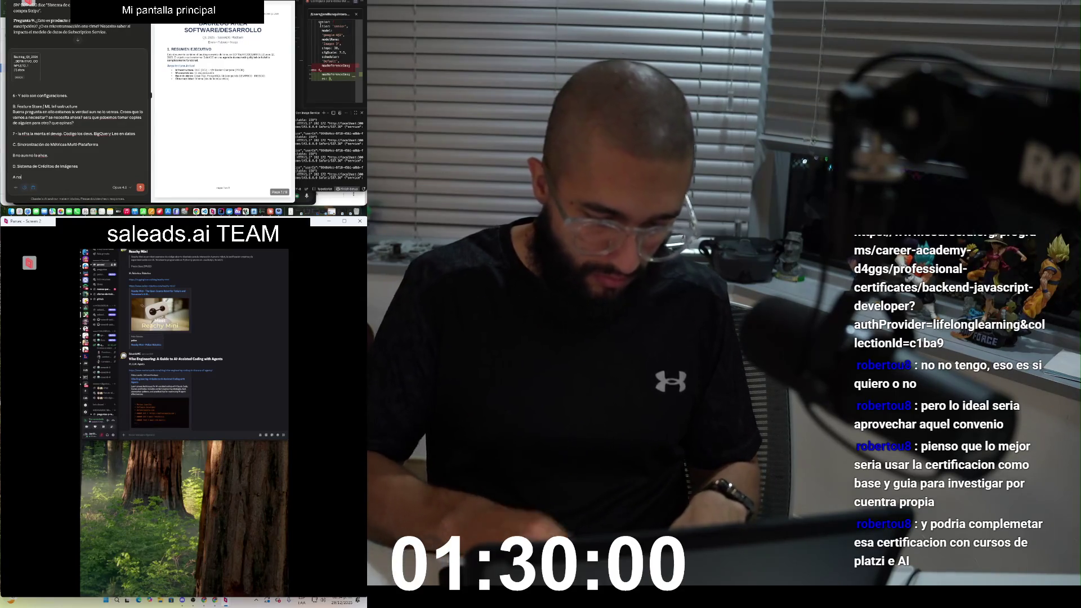
# Step: Answer it as micro-transactions, asking about Stripe pricing, and prefix the line with '9 - '
pyautogui.write('es producto nu')
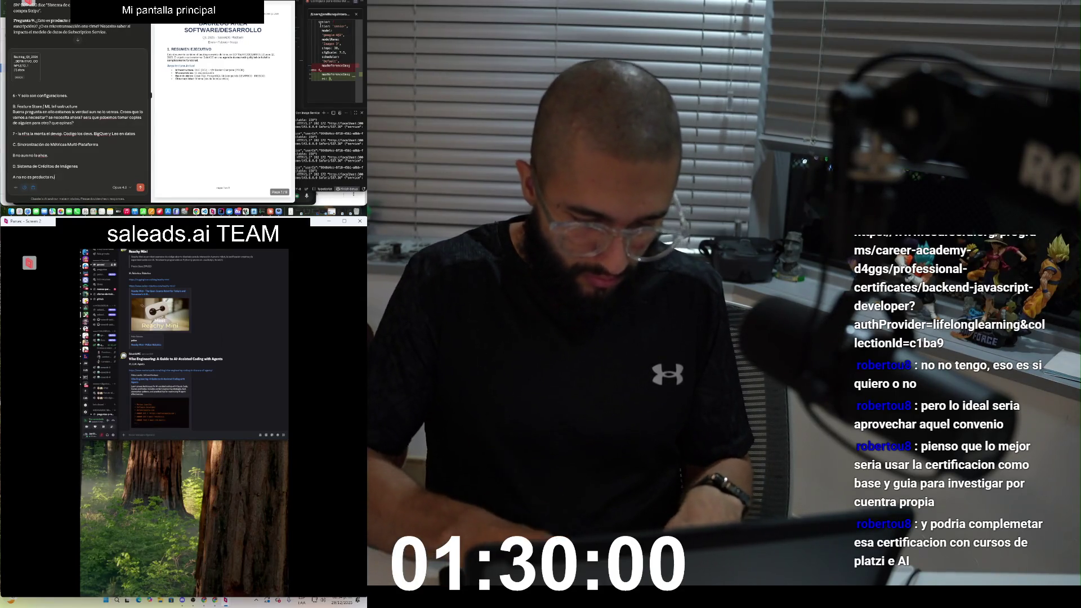
pyautogui.write('evo son micro tr')
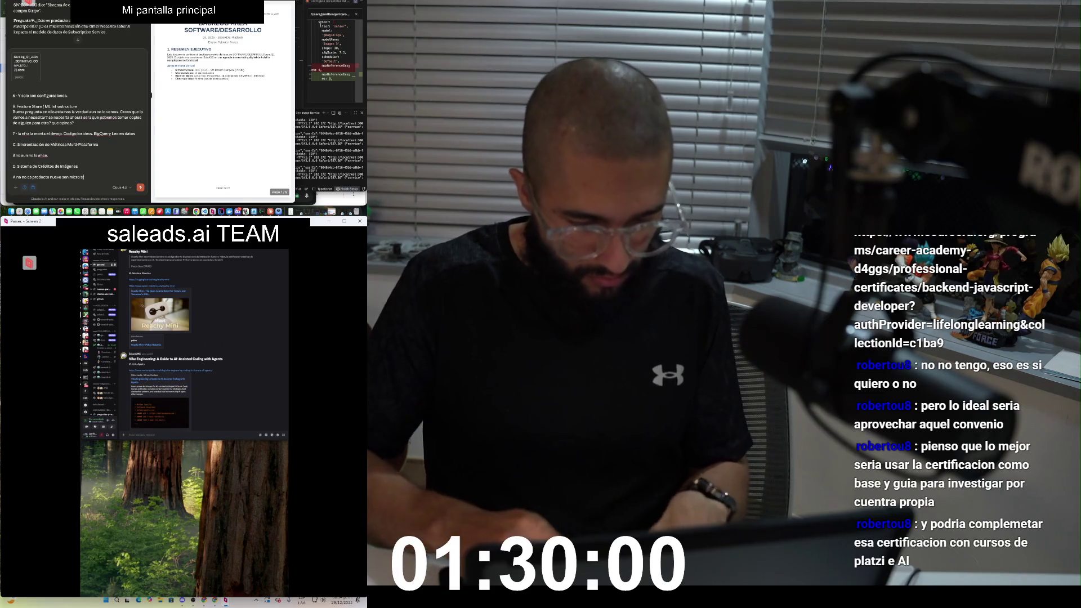
pyautogui.write('ansacciones son m')
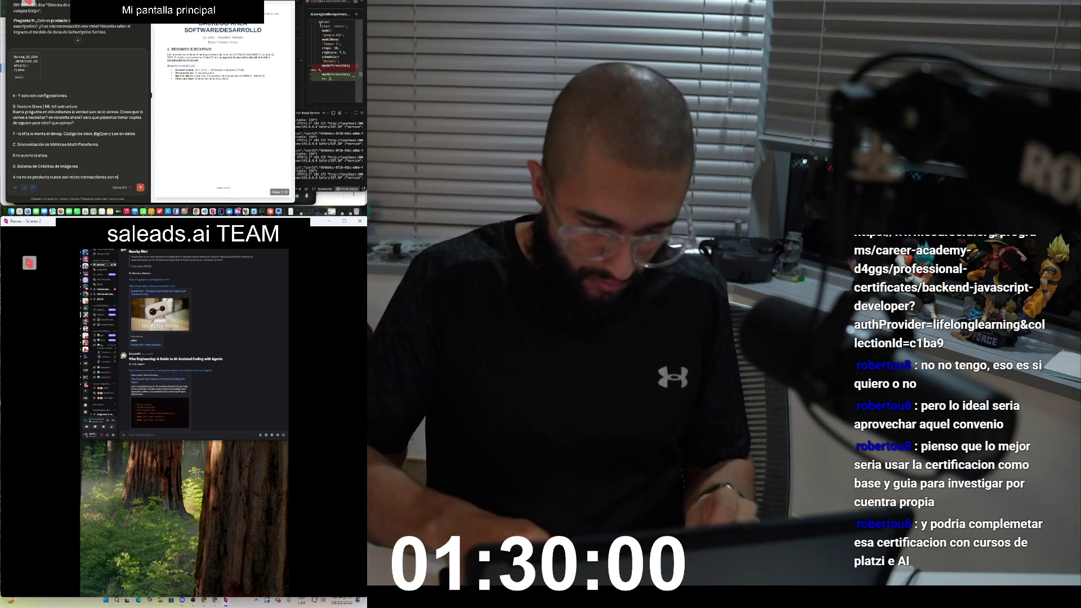
pyautogui.write(' pagos que d')
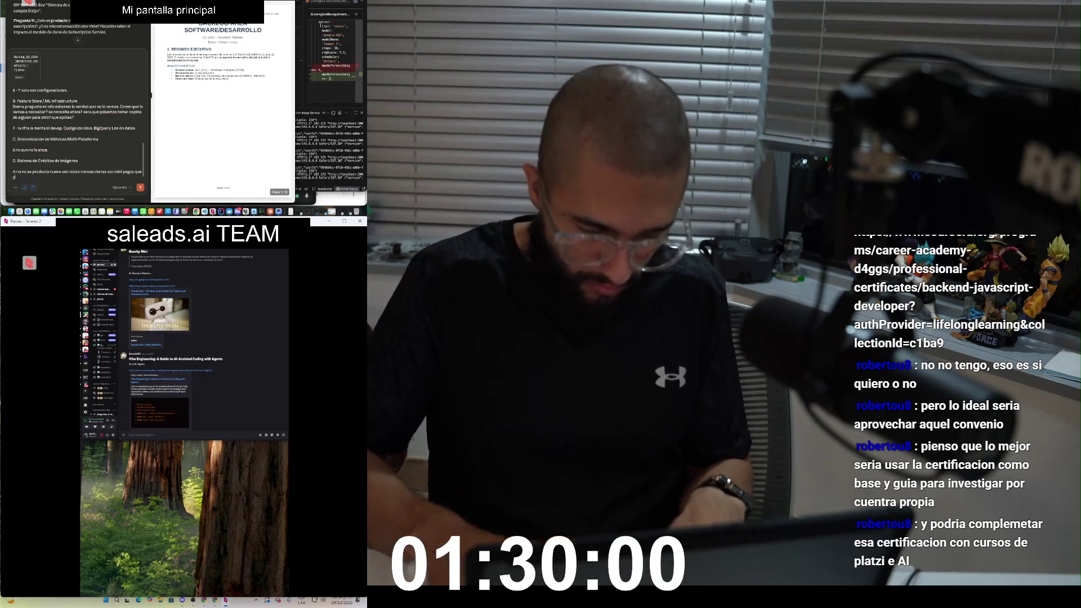
pyautogui.write(' varias. O')
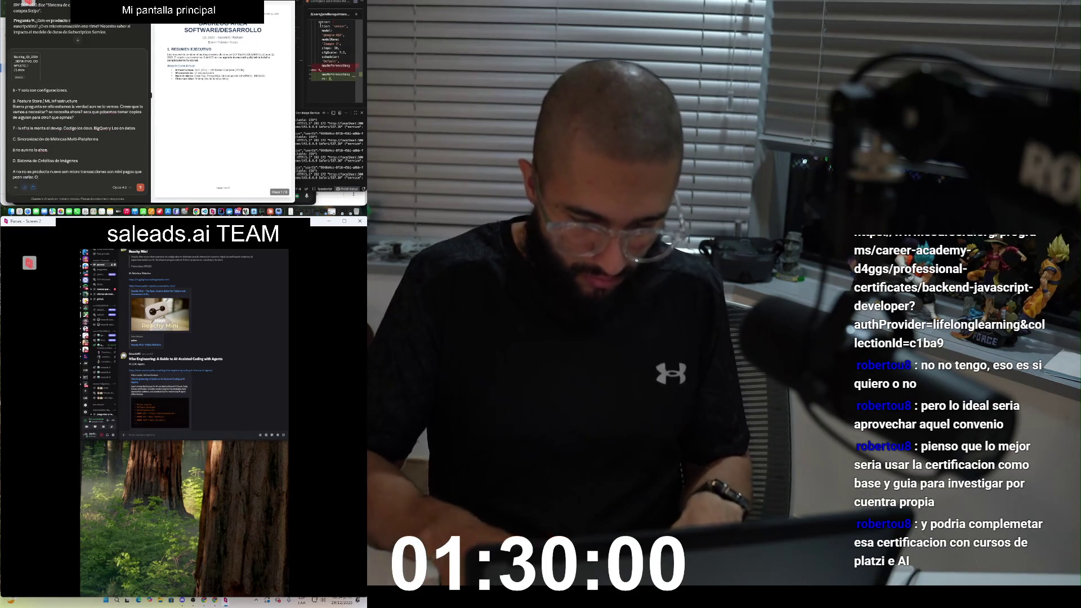
pyautogui.write('eno deberian quedar como producto en stripe?')
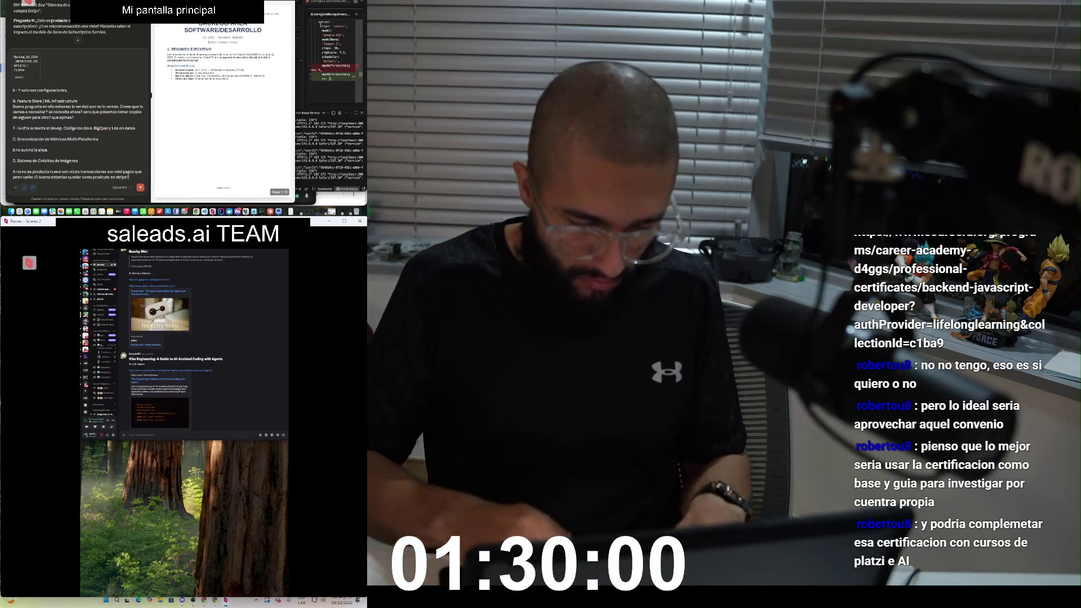
pyautogui.write('inas?')
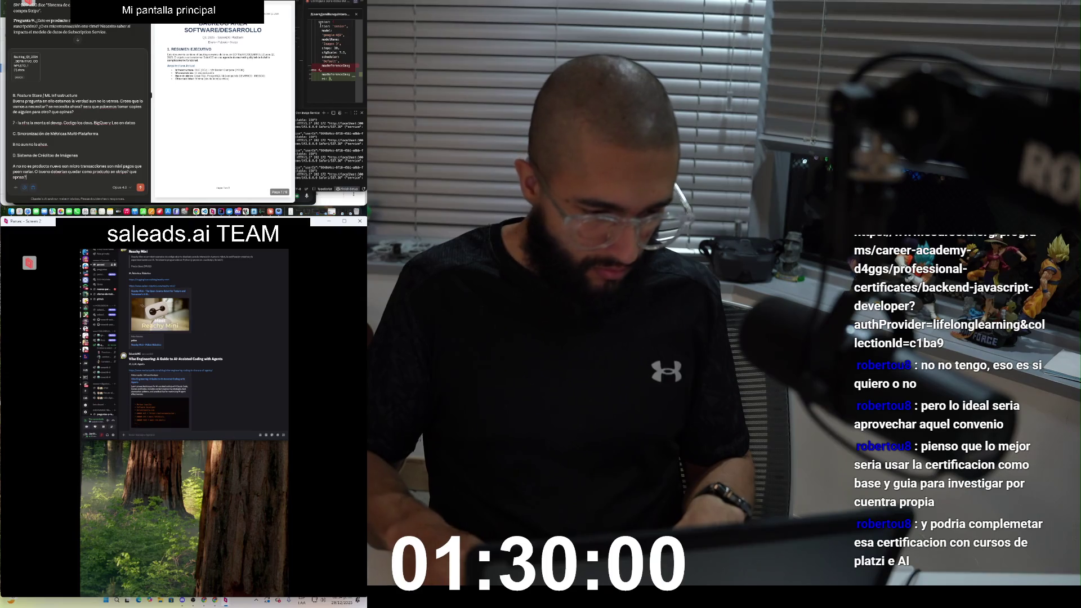
pyautogui.hotkey('shift', 'Return')
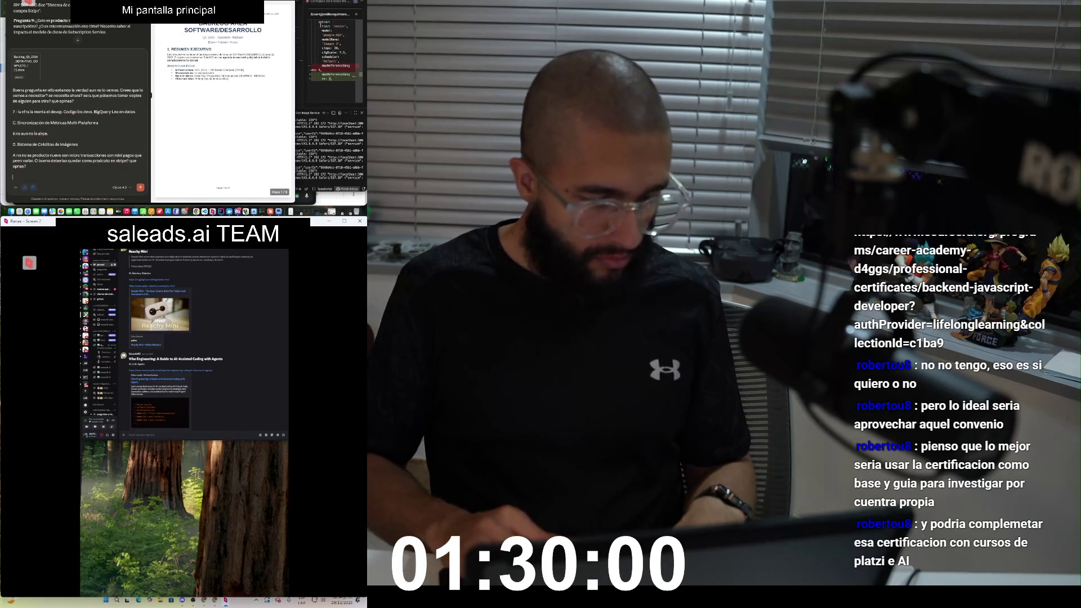
pyautogui.click(13, 155)
pyautogui.write('9 - ')
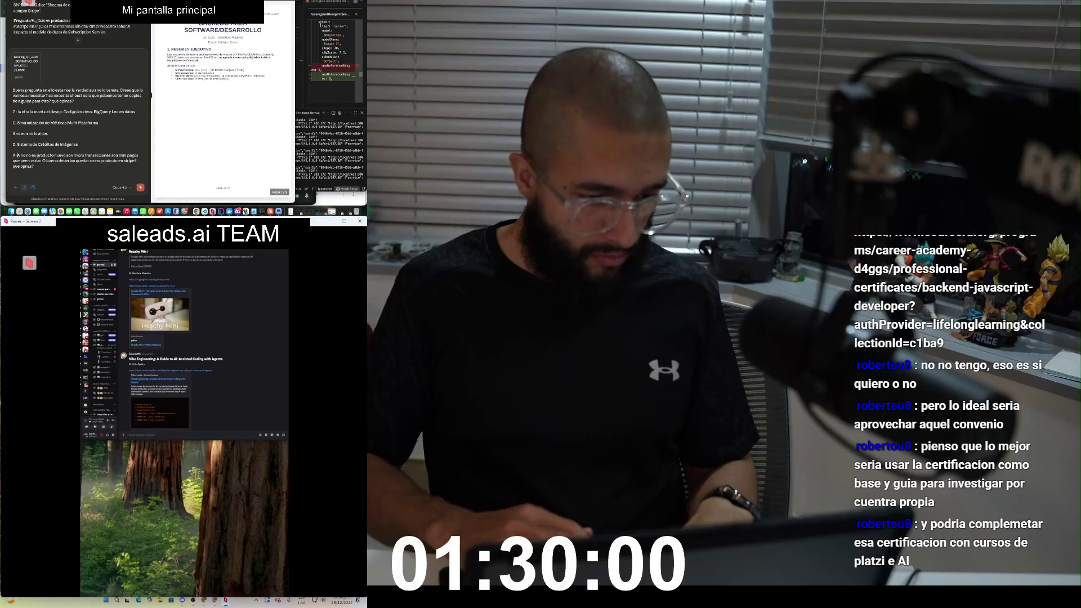
pyautogui.write('10')
# Step: Finish answer 9: the model changed 100% since the MVP with many more tables; start '10 -'
pyautogui.scroll(-2, 73, 25)
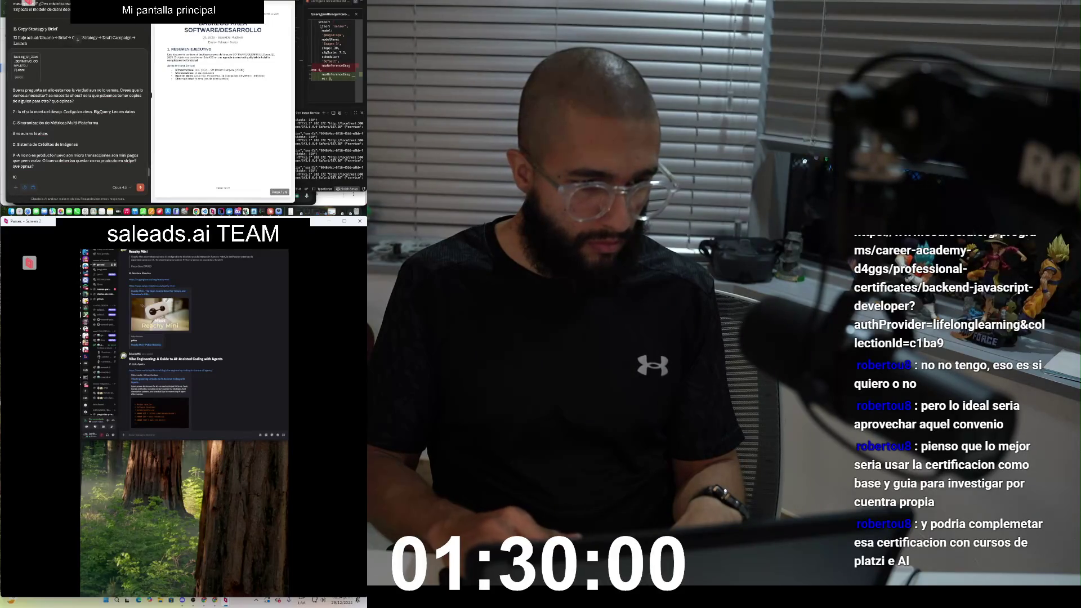
pyautogui.scroll(-1, 77, 40)
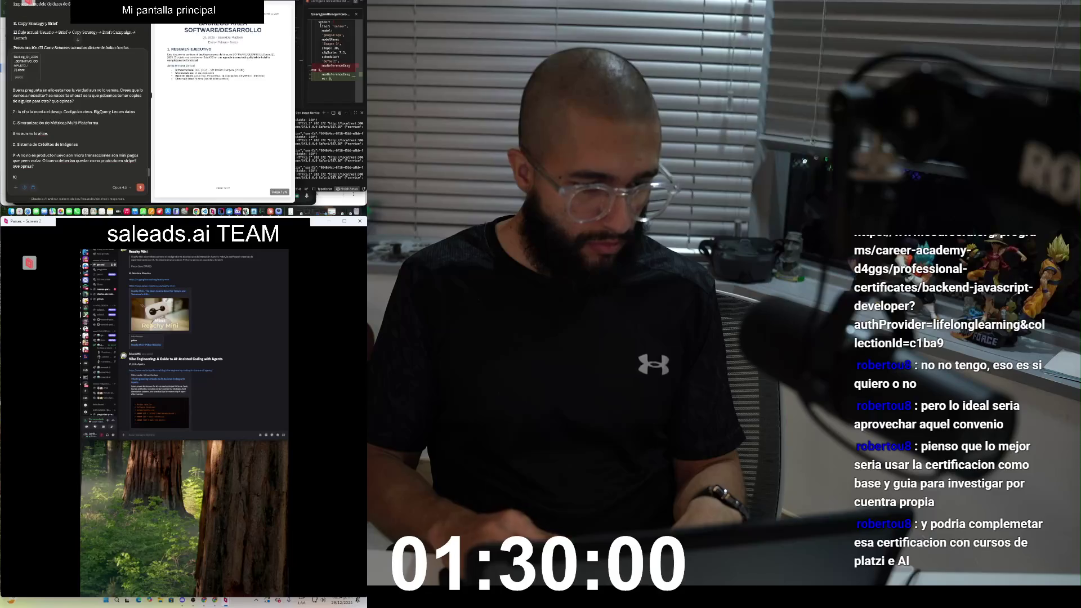
pyautogui.write(' El modelo si cambio')
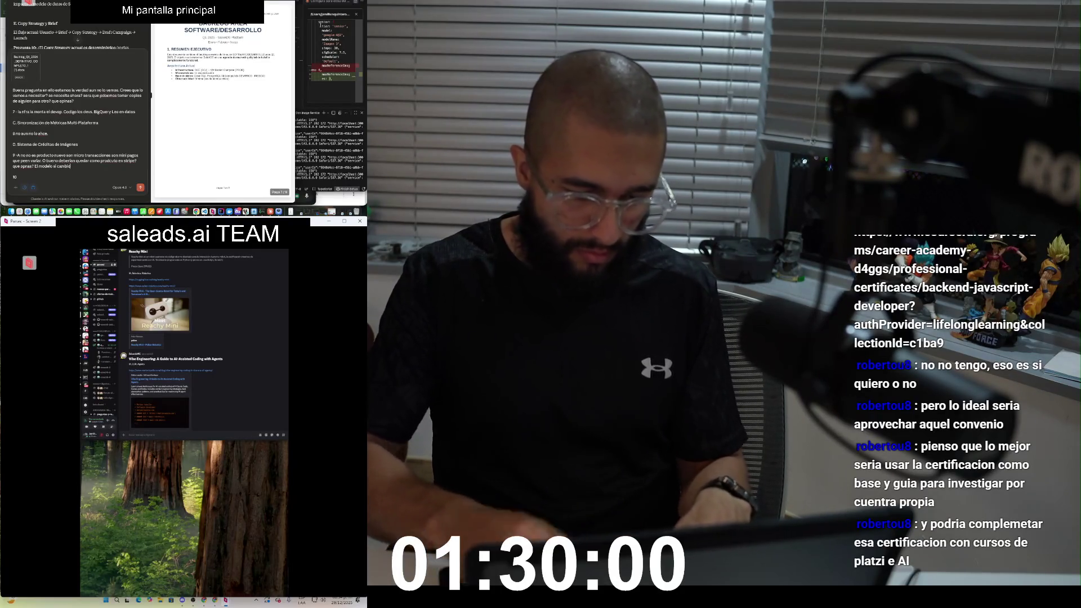
pyautogui.write(' 100% de hecho tengo ya el MVP y ca')
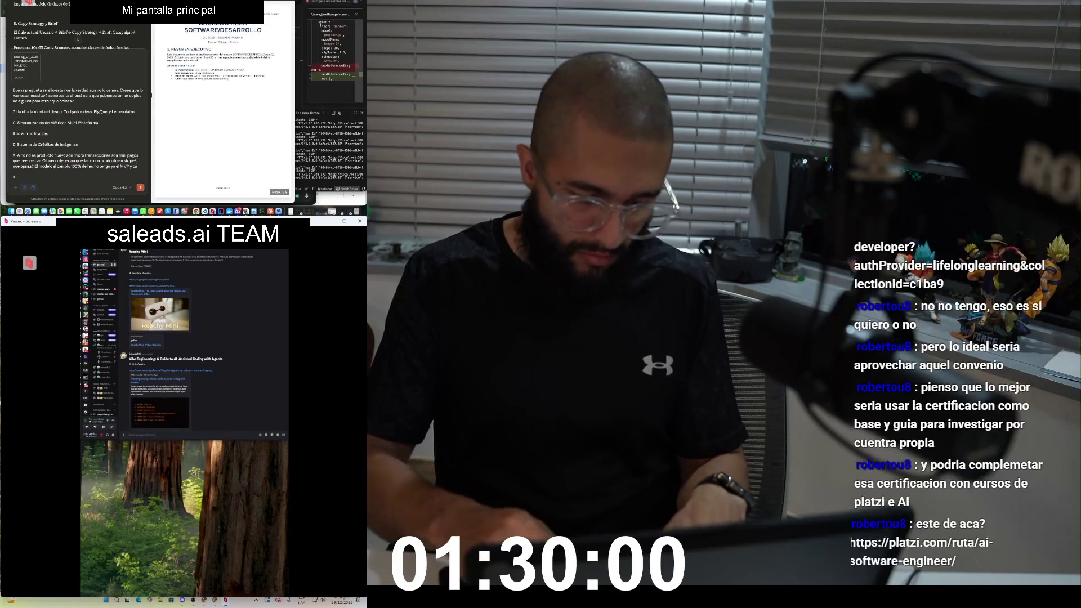
pyautogui.write('mbio')
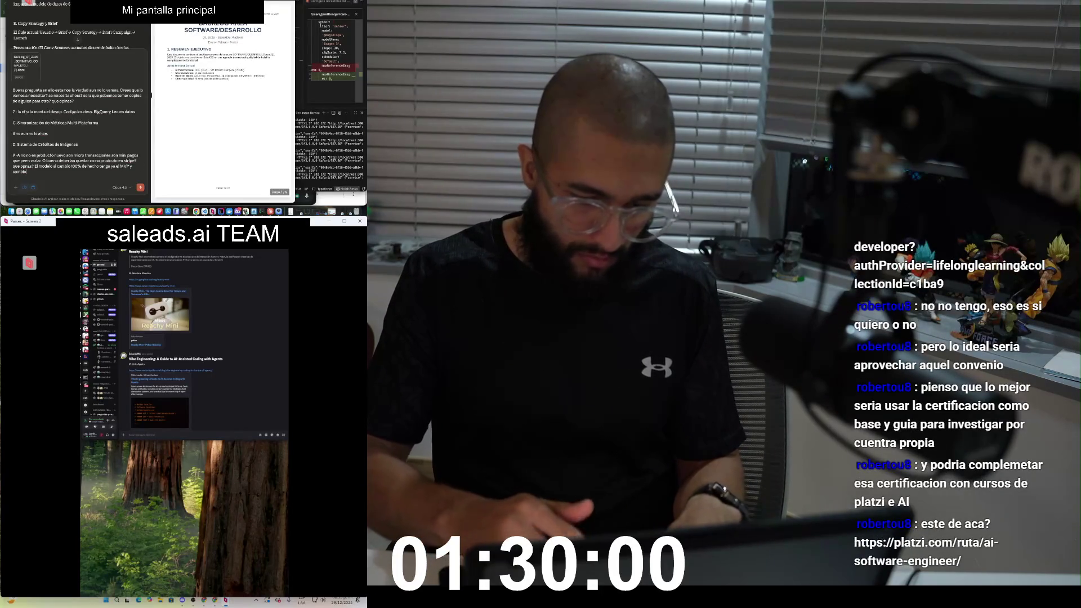
pyautogui.write(' leablas y s')
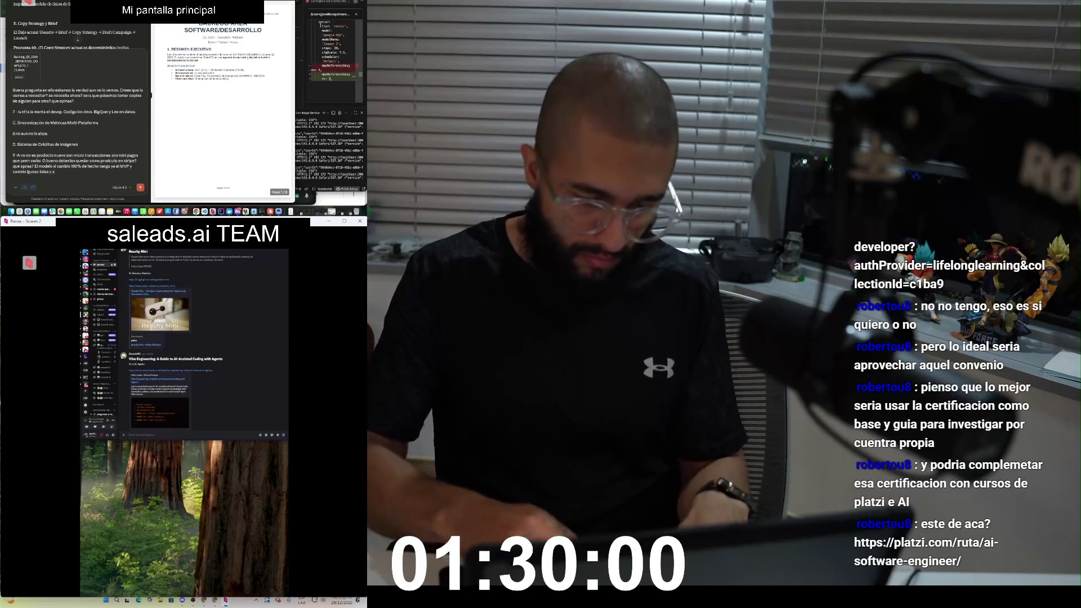
pyautogui.write(' mucha')
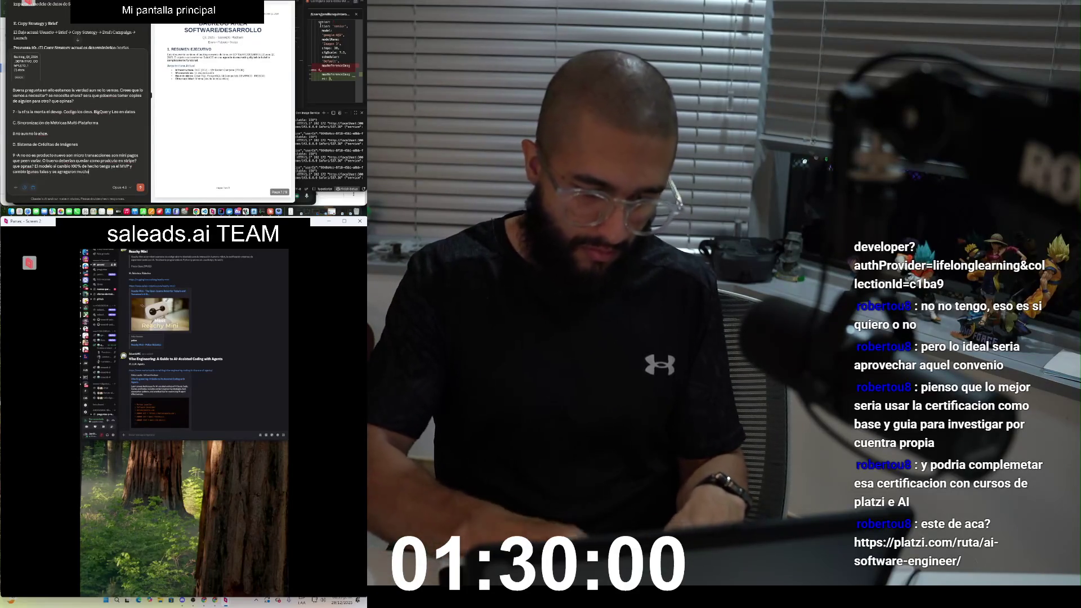
pyautogui.write('s mas.')
pyautogui.hotkey('shift', 'Return')
pyautogui.hotkey('shift', 'Return')
pyautogui.write('10')
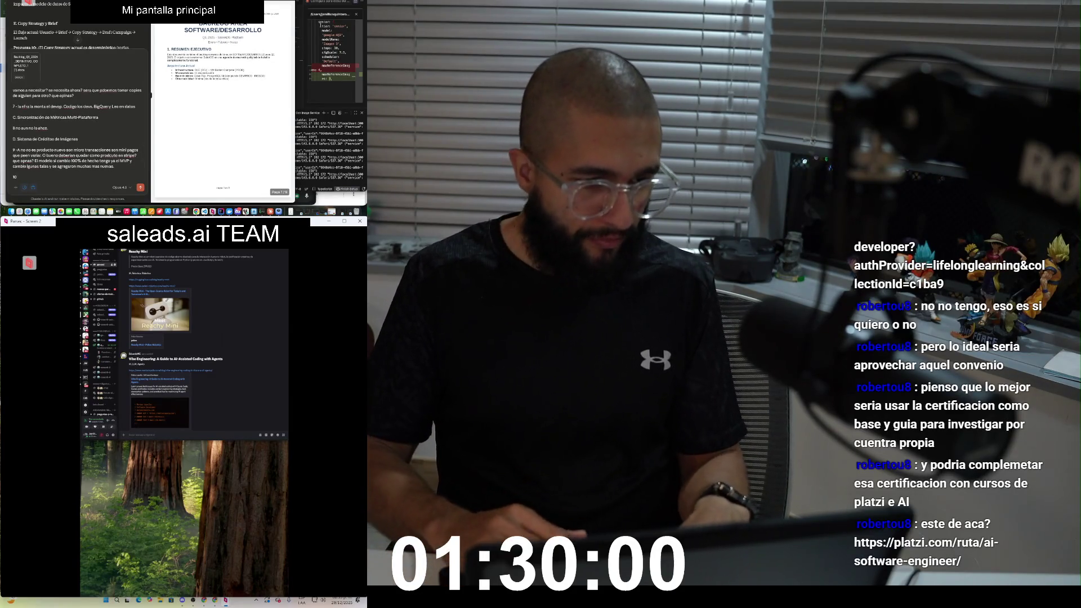
pyautogui.scroll(-2, 78, 39)
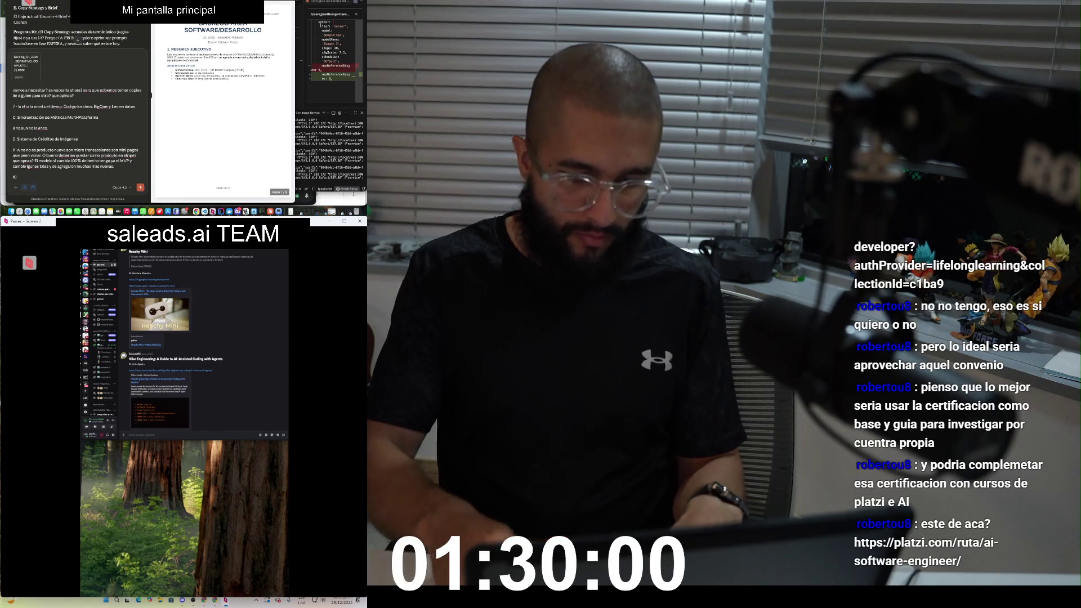
pyautogui.write(' -')
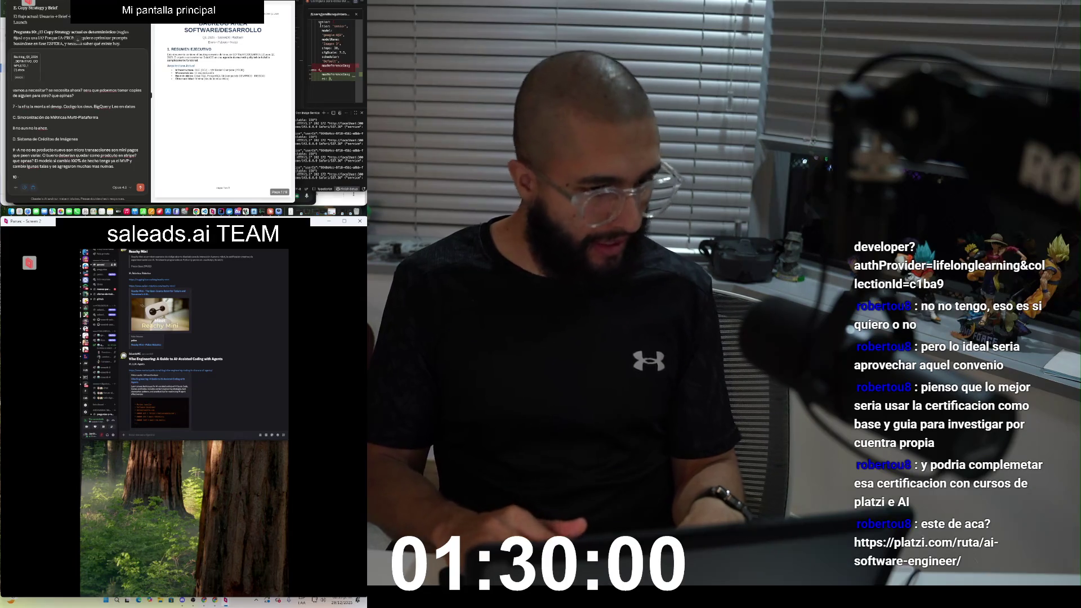
pyautogui.scroll(-2, 78, 39)
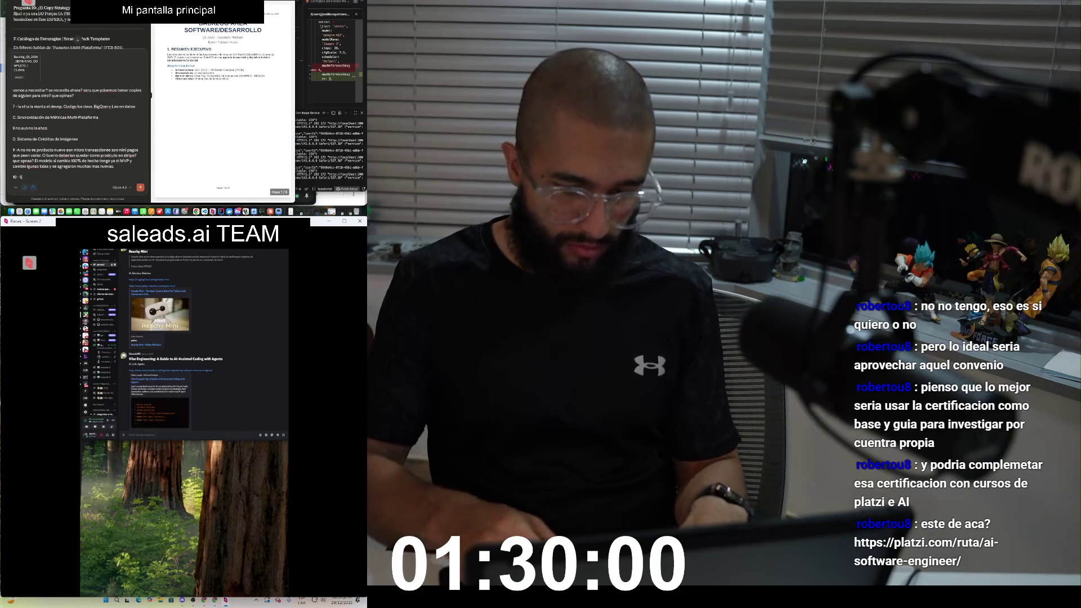
# Step: Answer item 10 as increasingly deterministic, with AI used in prompts and creatives
pyautogui.write('i es determinist')
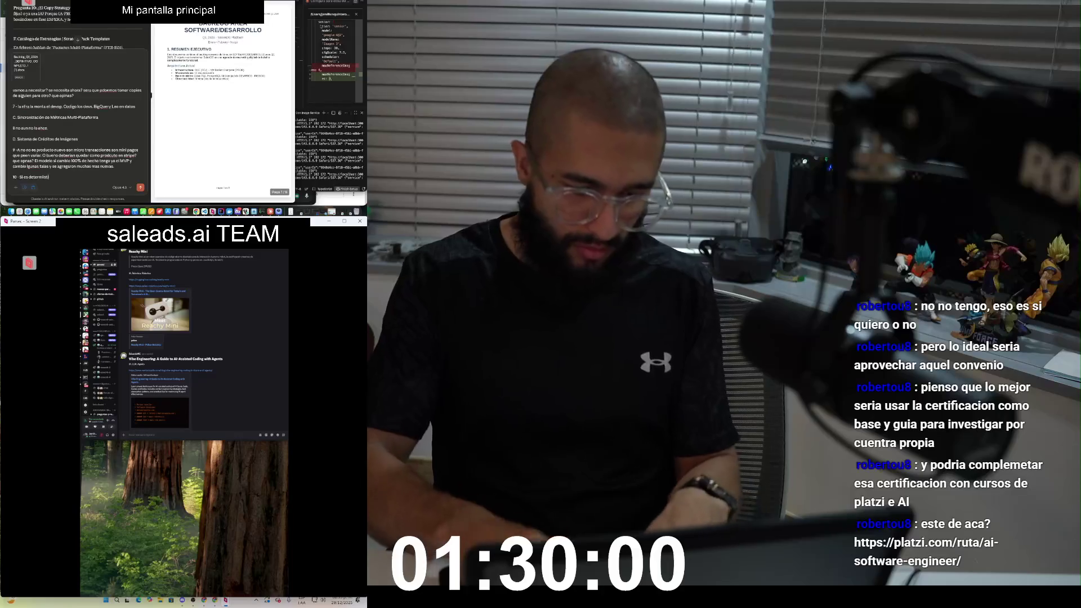
pyautogui.write('blemente')
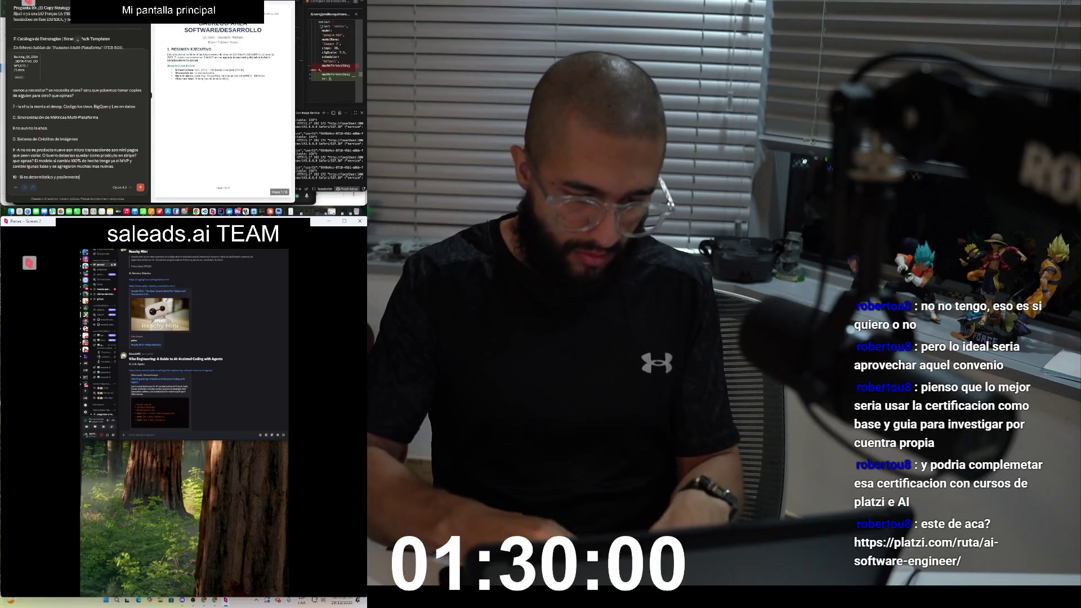
pyautogui.write(' va siend determinist')
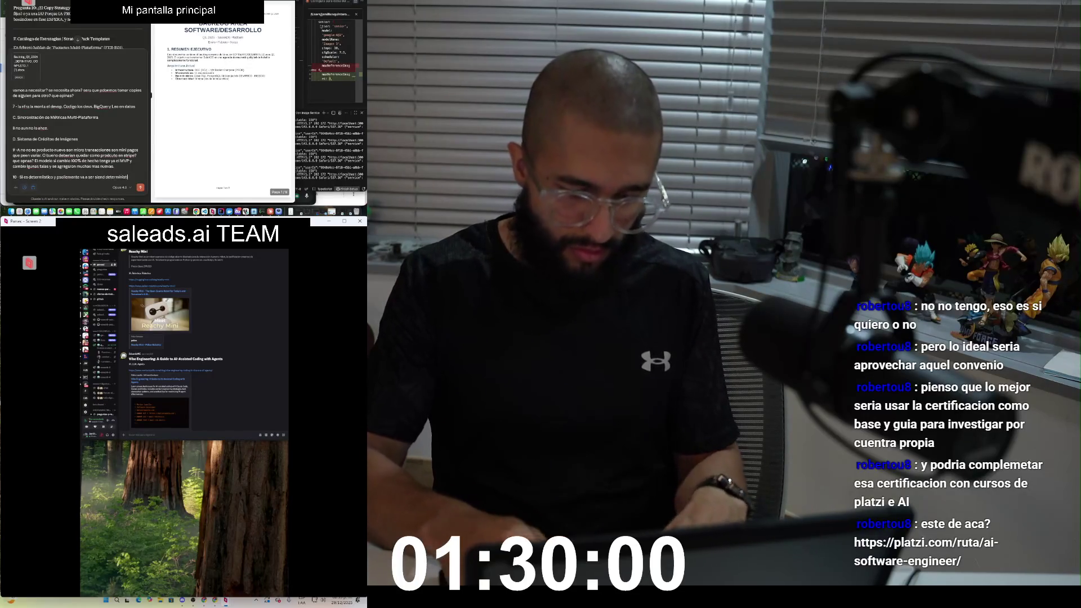
pyautogui.write('ico. Por que')
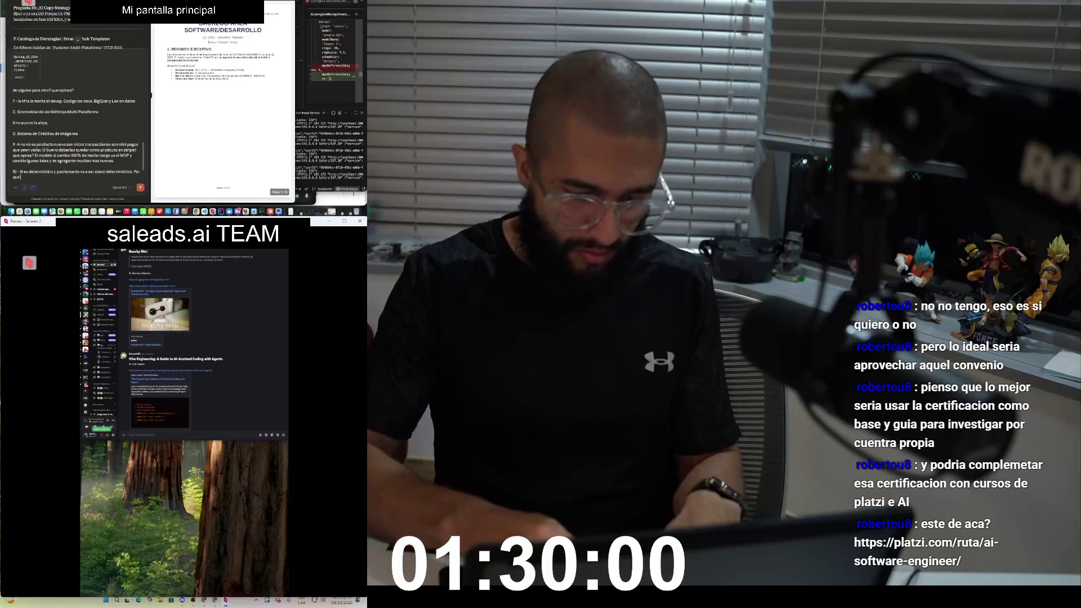
pyautogui.write(' AI a se')
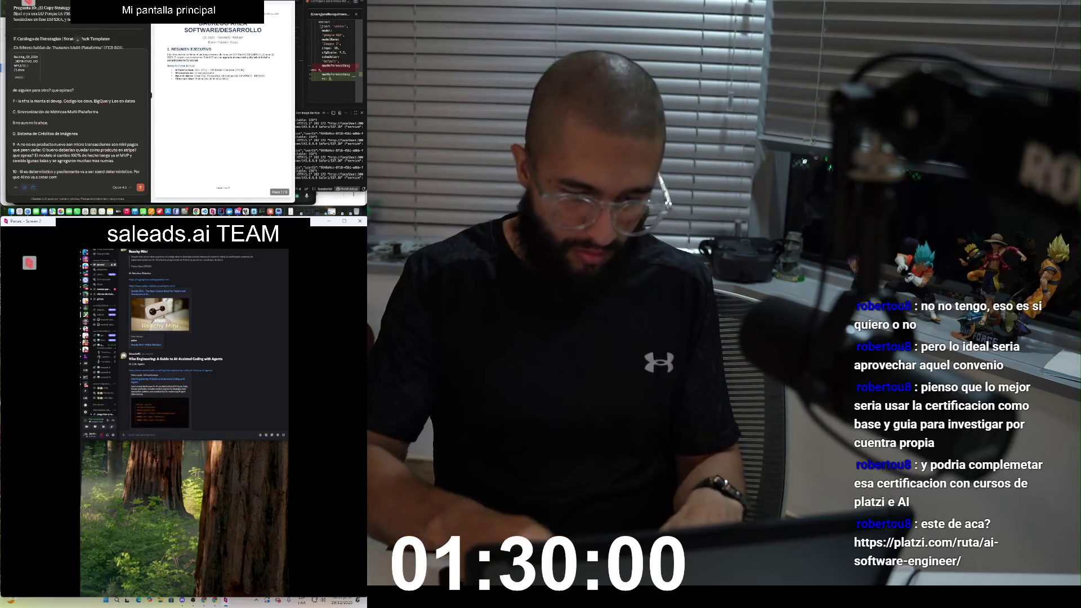
pyautogui.write('al le')
pyautogui.write('a campana LA')
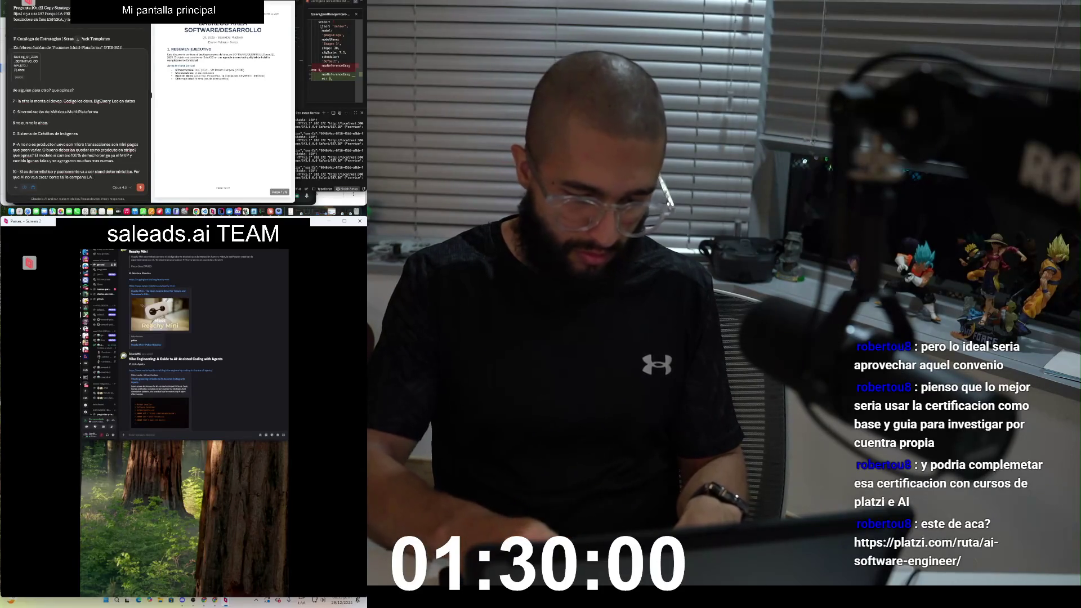
pyautogui.write(' AI es en los pro')
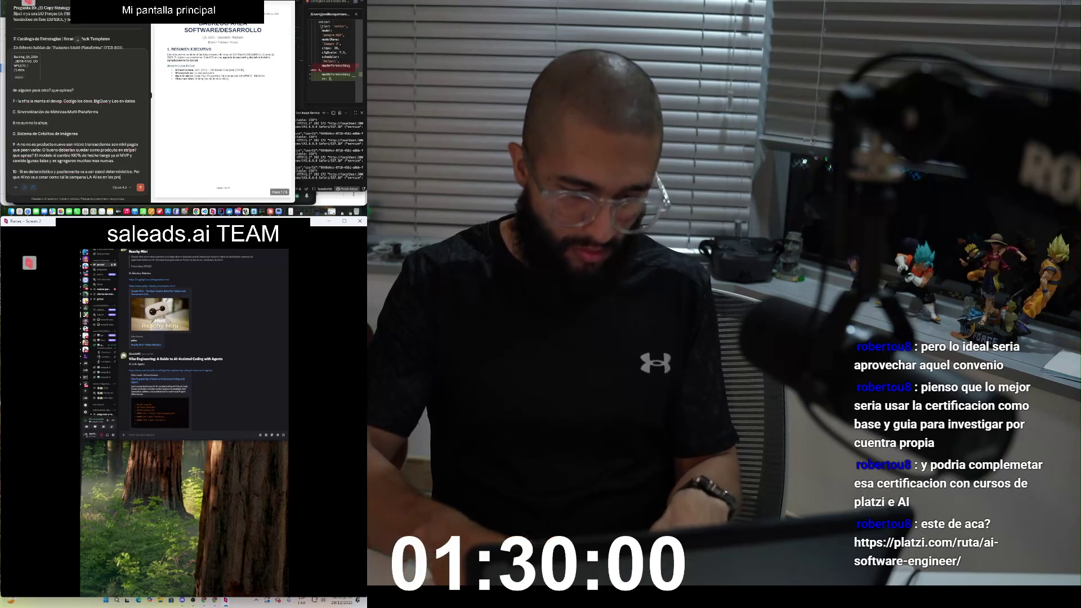
pyautogui.write('mts e imagenes')
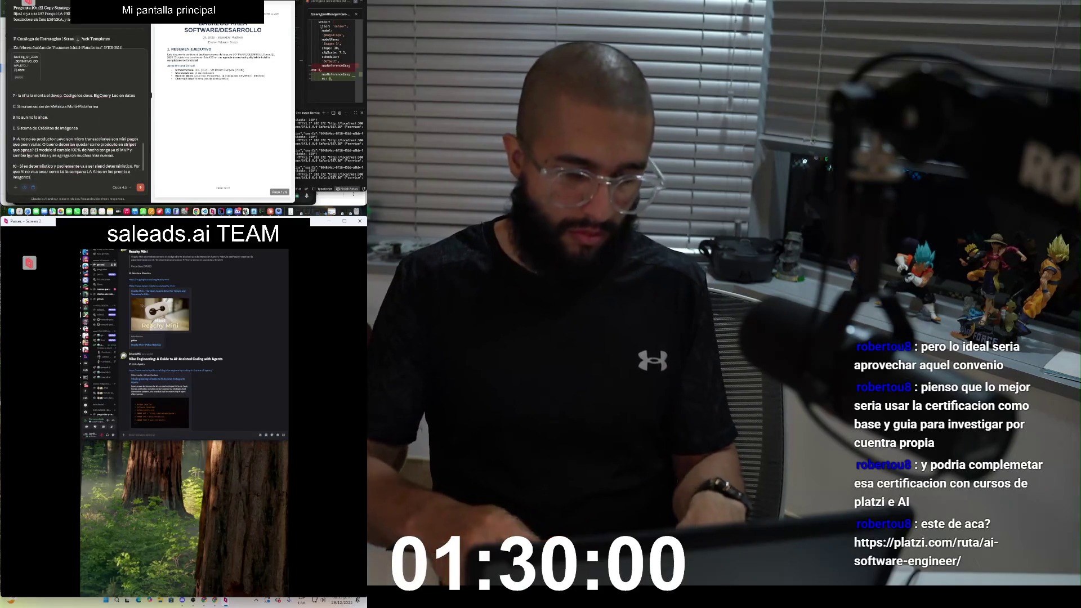
pyautogui.press('BackSpace')
pyautogui.press('BackSpace')
pyautogui.press('BackSpace')
pyautogui.write('y co')
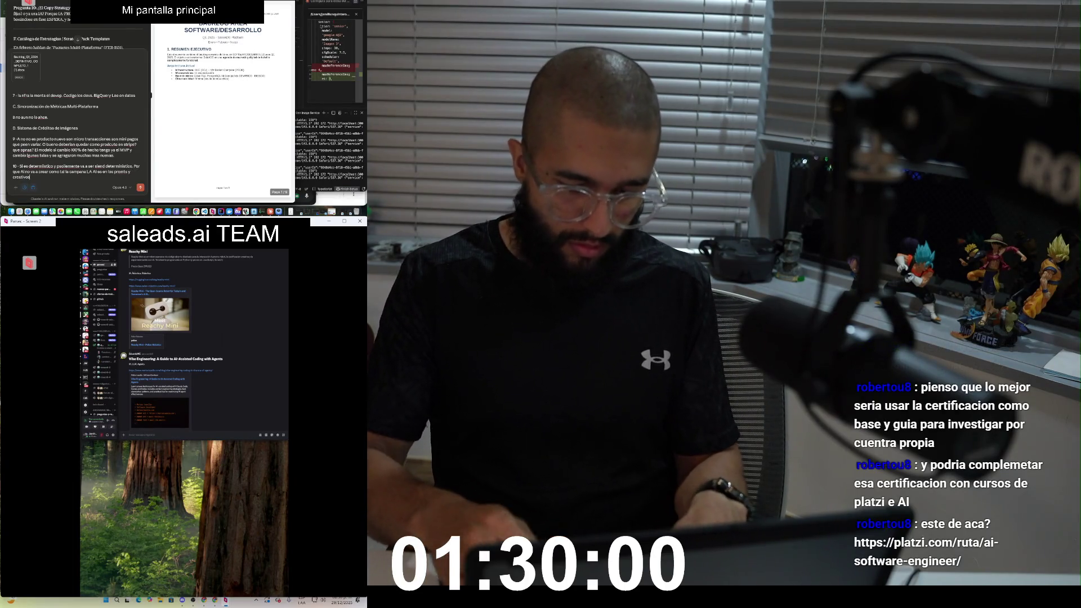
pyautogui.write('reativos.')
pyautogui.hotkey('shift', 'Return')
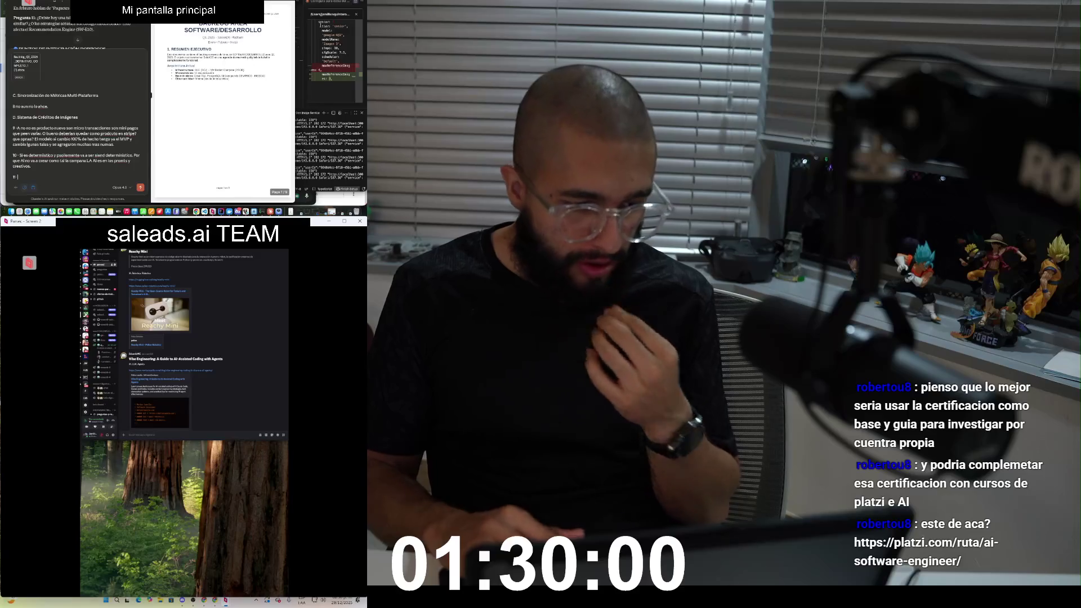
# Step: Answer item 11: the table doesn't exist and would mean a big platform change
pyautogui.write('No no existe es')
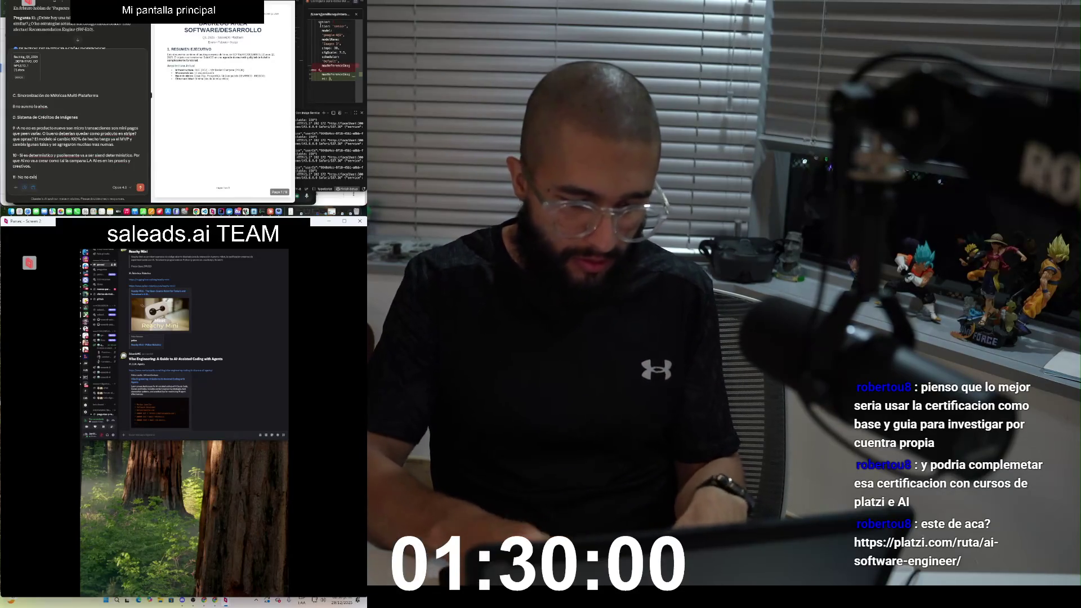
pyautogui.write('ta')
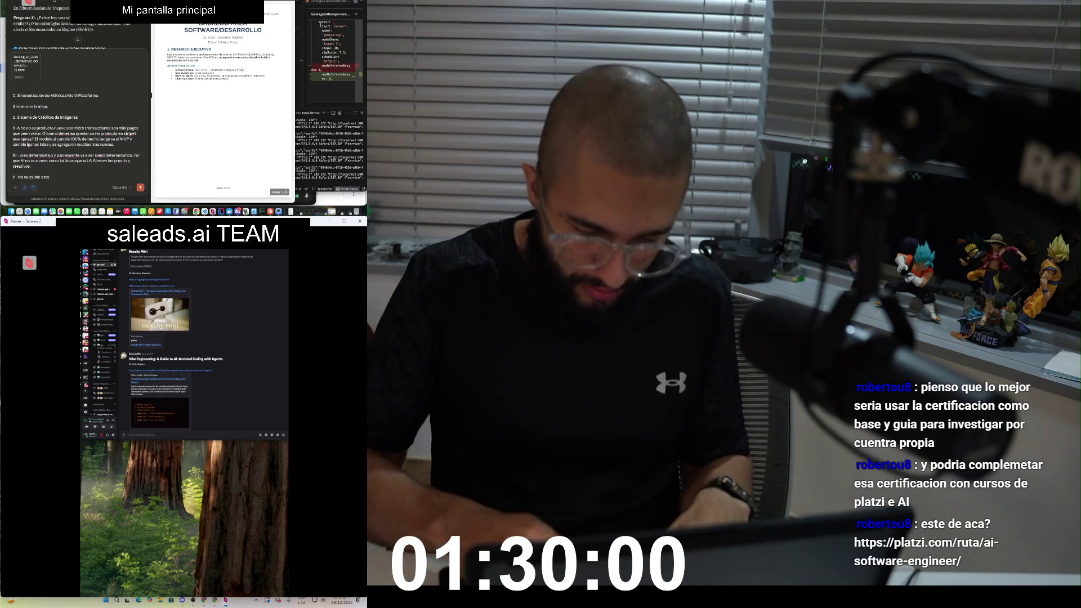
pyautogui.write(' implicara un gran')
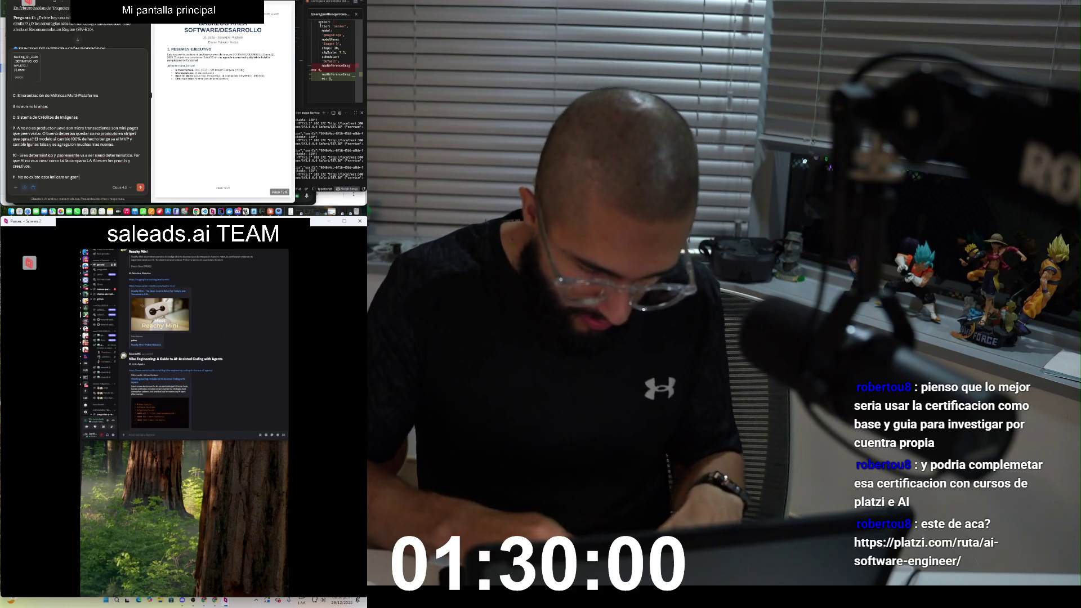
pyautogui.write(' camio en la plataforma y')
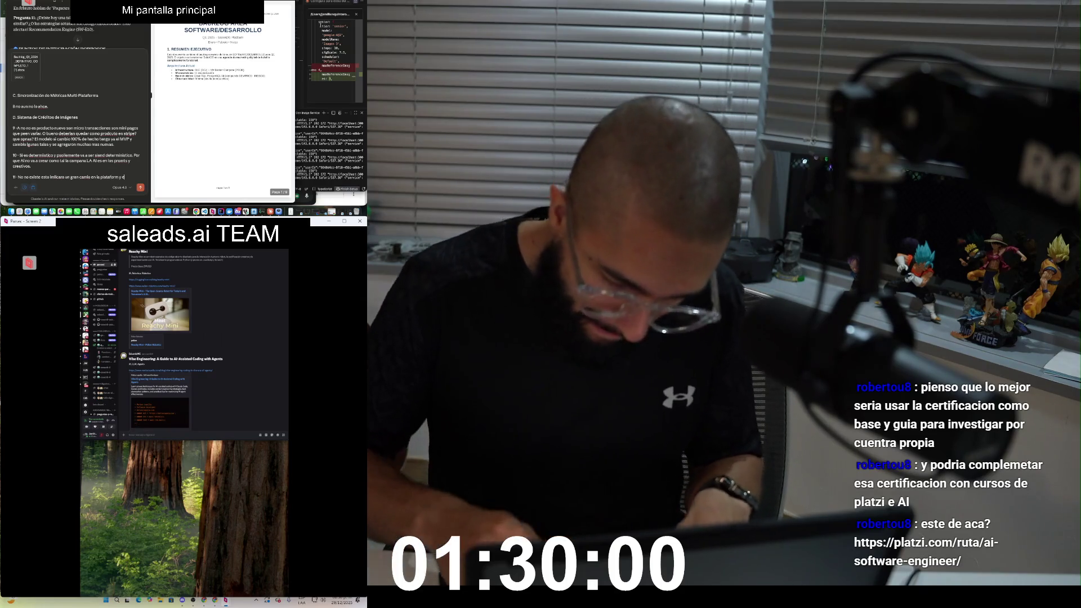
pyautogui.write(' e funcionamiento. del sistema actual')
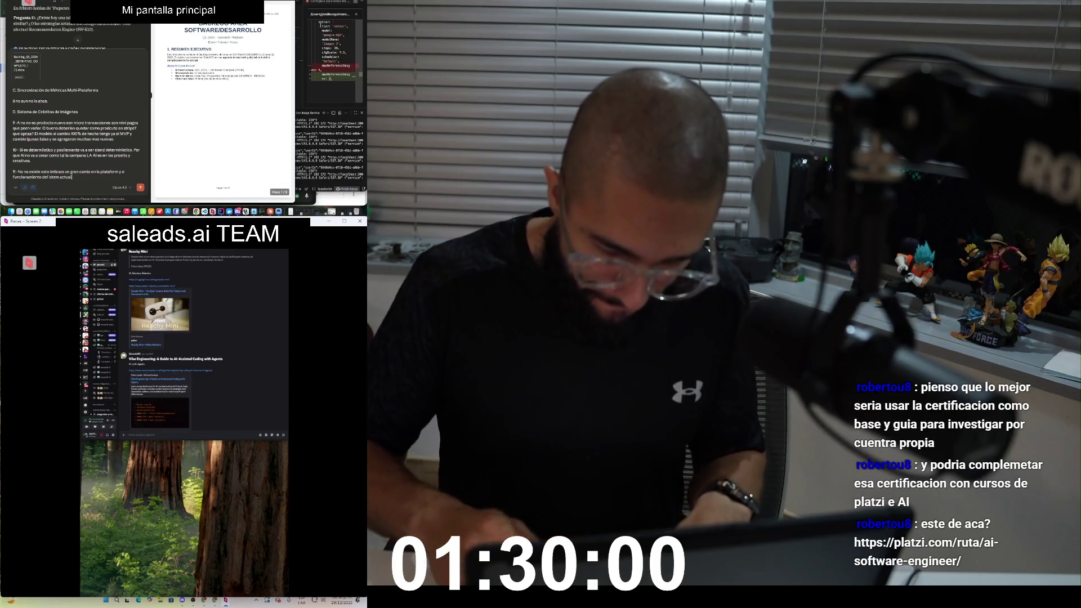
pyautogui.write('.')
pyautogui.hotkey('shift', 'Return')
pyautogui.hotkey('shift', 'Return')
pyautogui.write('12 -')
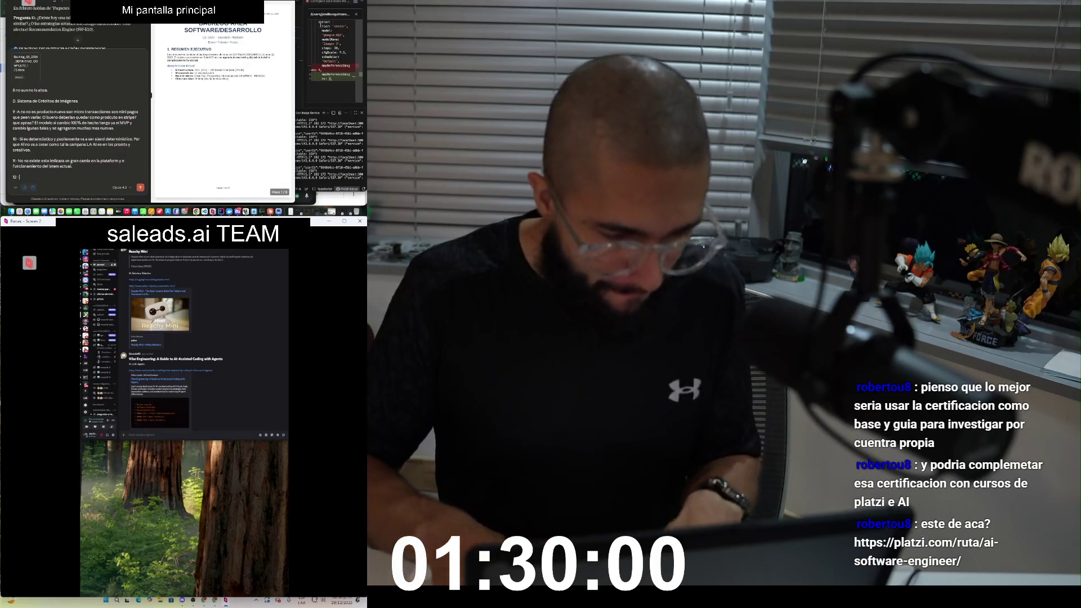
pyautogui.scroll(-2, 79, 28)
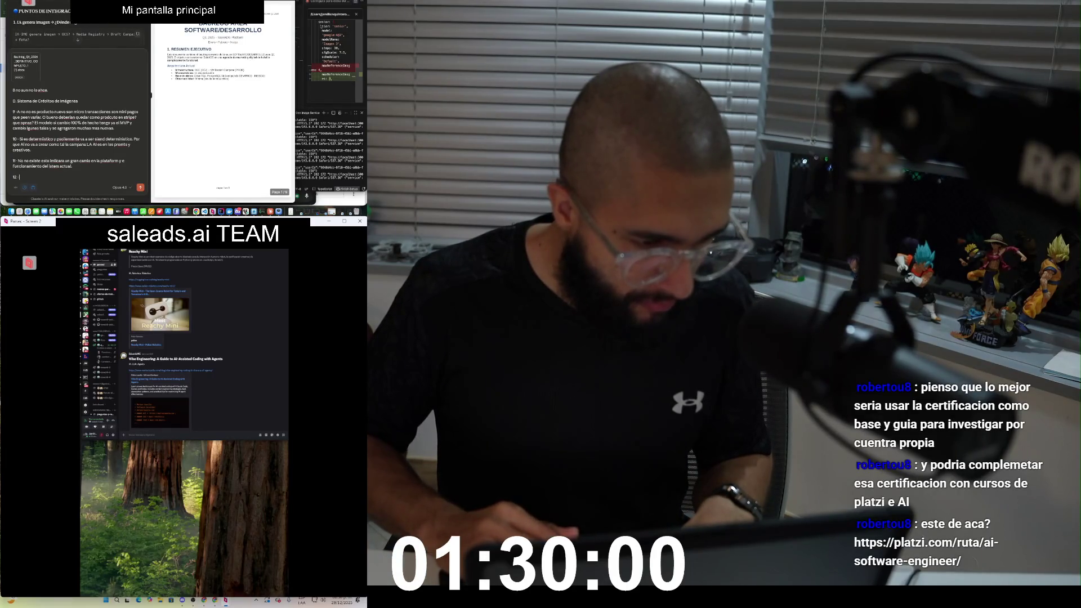
pyautogui.scroll(-1, 79, 28)
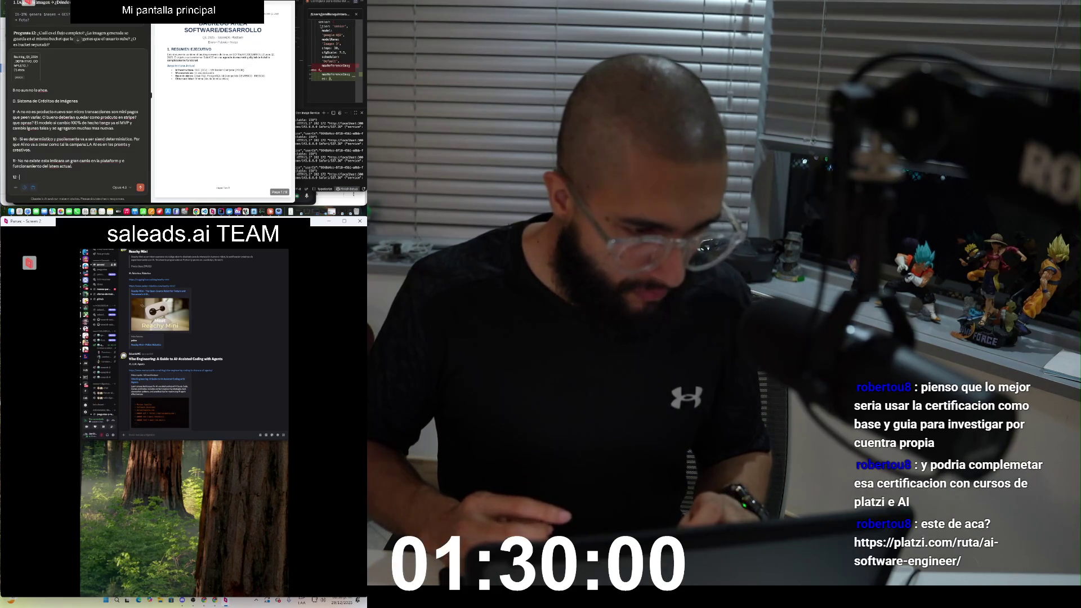
# Step: Answer item 12 that data is stored in the image service and a GCP bucket, then start '13 -'
pyautogui.write('se g')
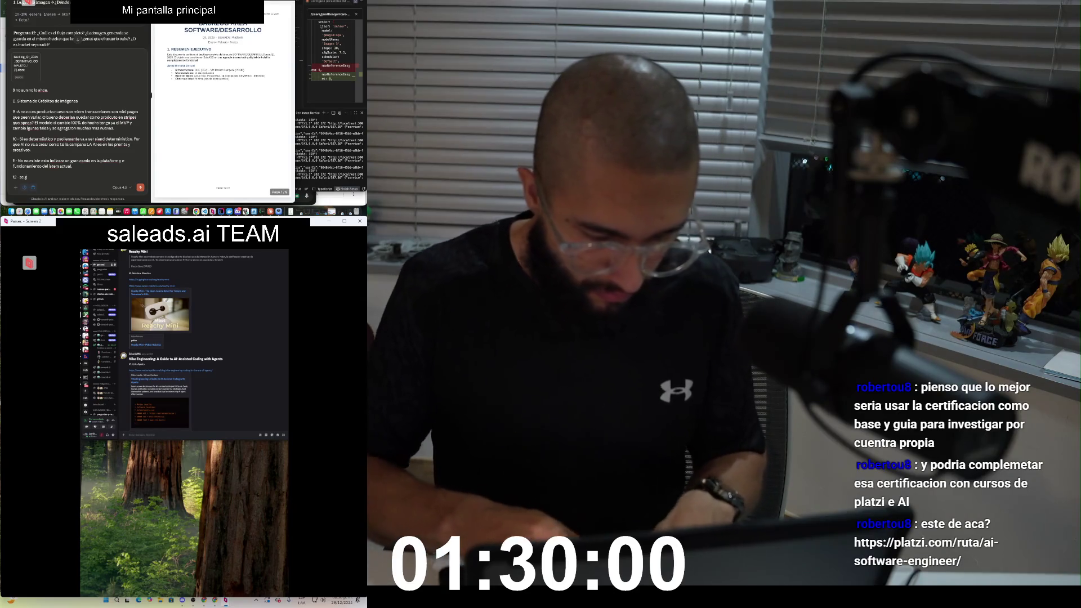
pyautogui.write('uarda en el serv')
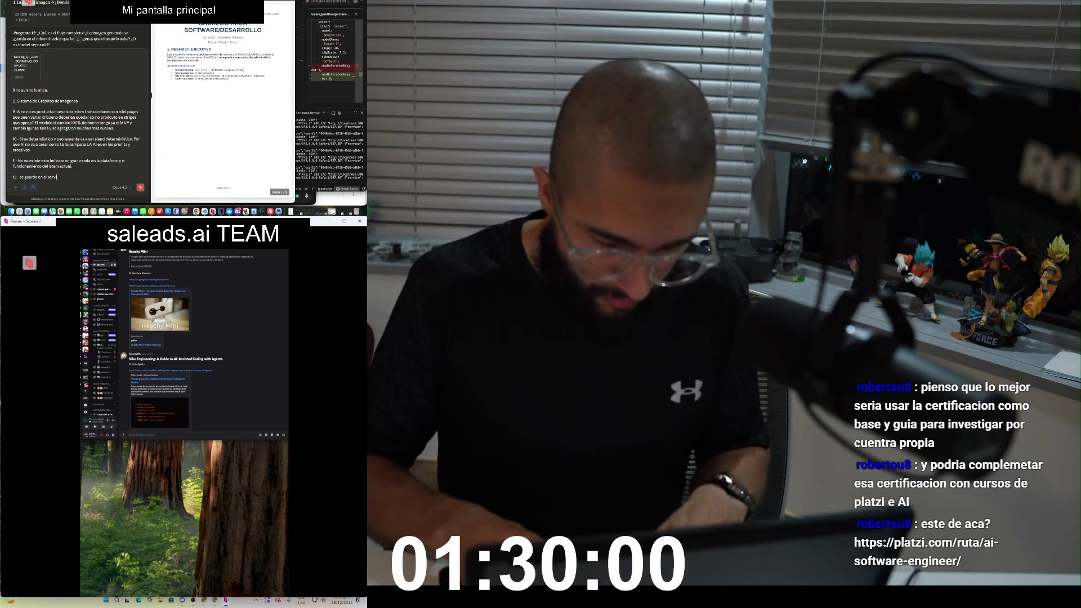
pyautogui.write('icio de imagenes')
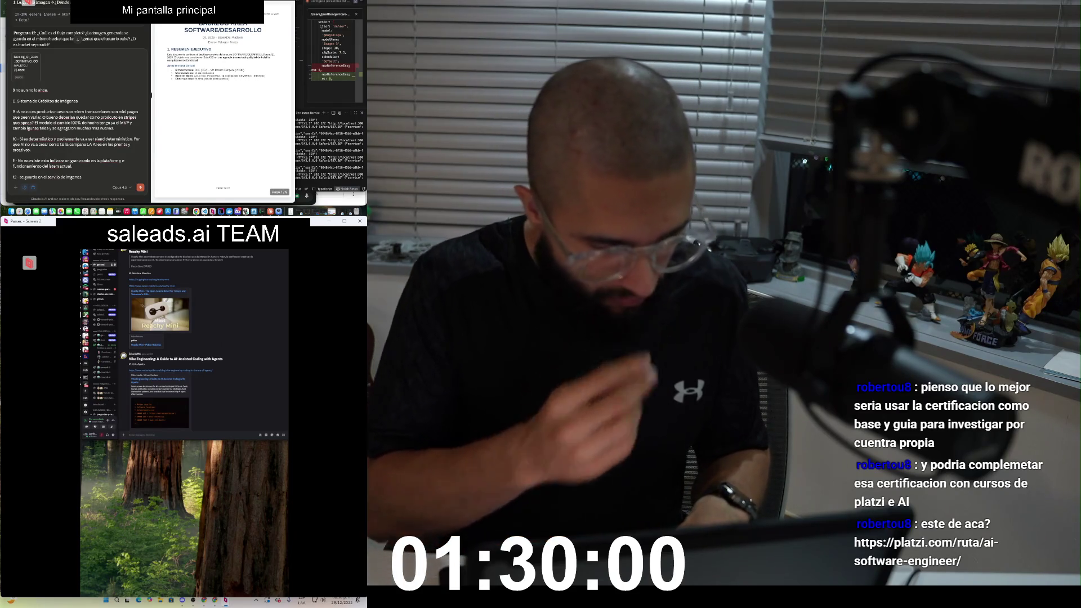
pyautogui.write('y en CGP en un stroage.')
pyautogui.hotkey('shift', 'Return')
pyautogui.write('13 -')
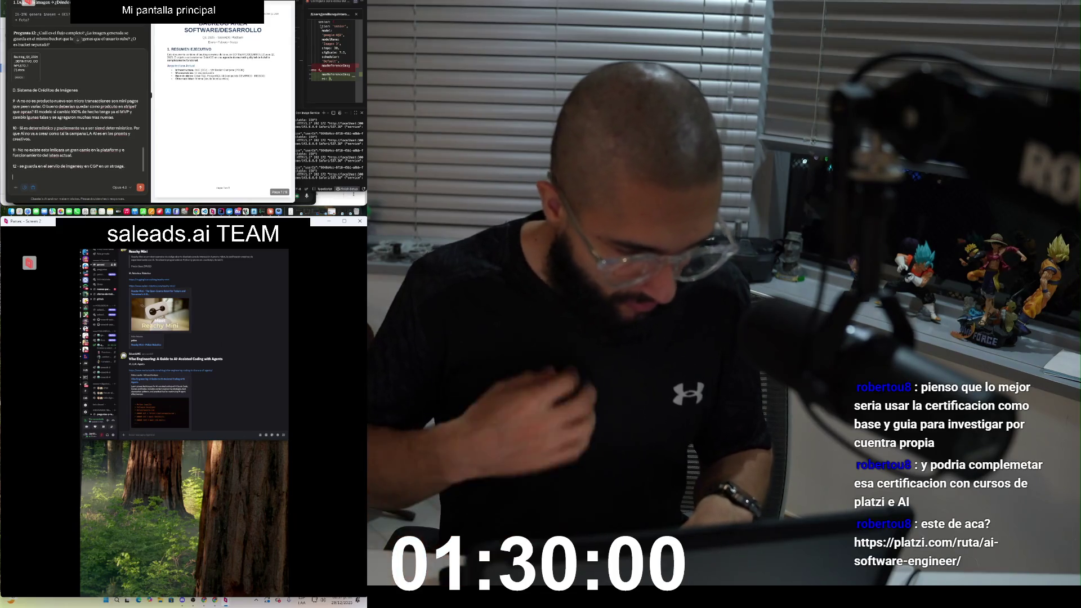
pyautogui.scroll(-1, 76, 28)
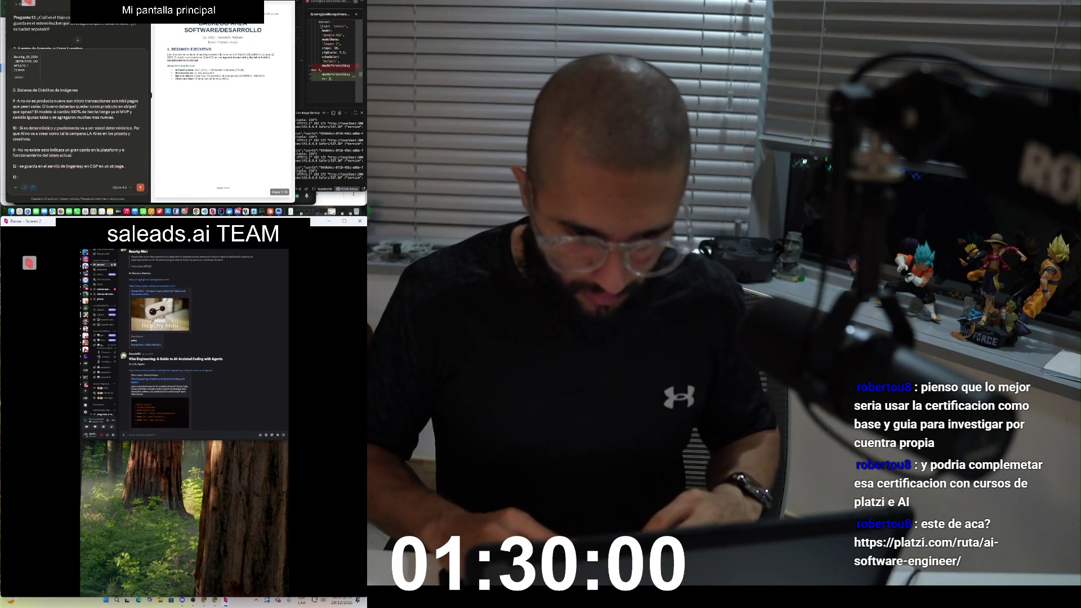
pyautogui.press('super+Tab')
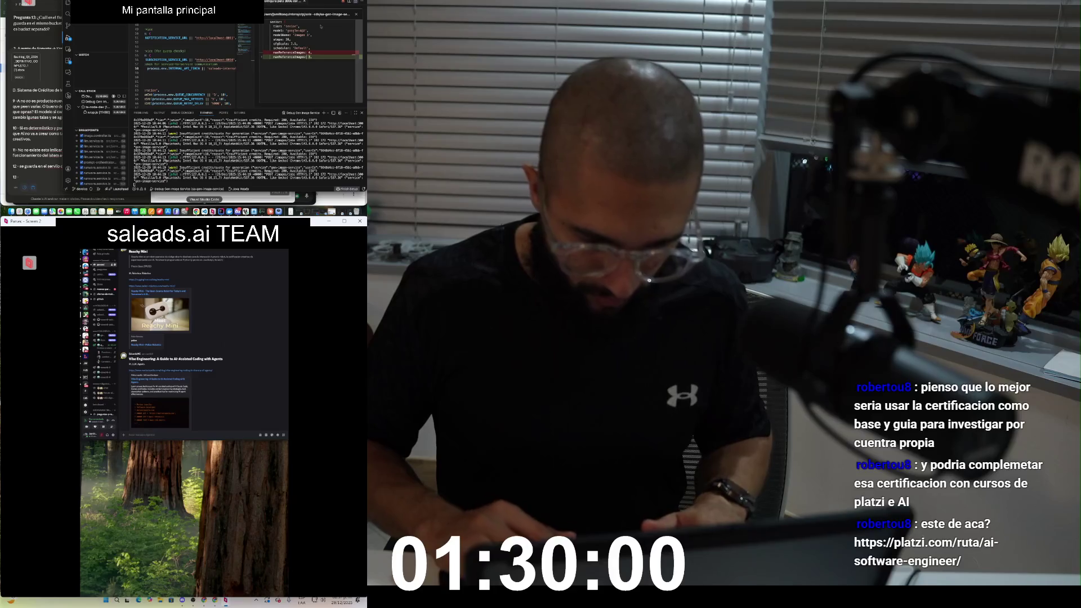
# Step: In the other VS Code project, send Claude Code a prompt asking for a summary of the full current flow
pyautogui.rightClick(205, 211)
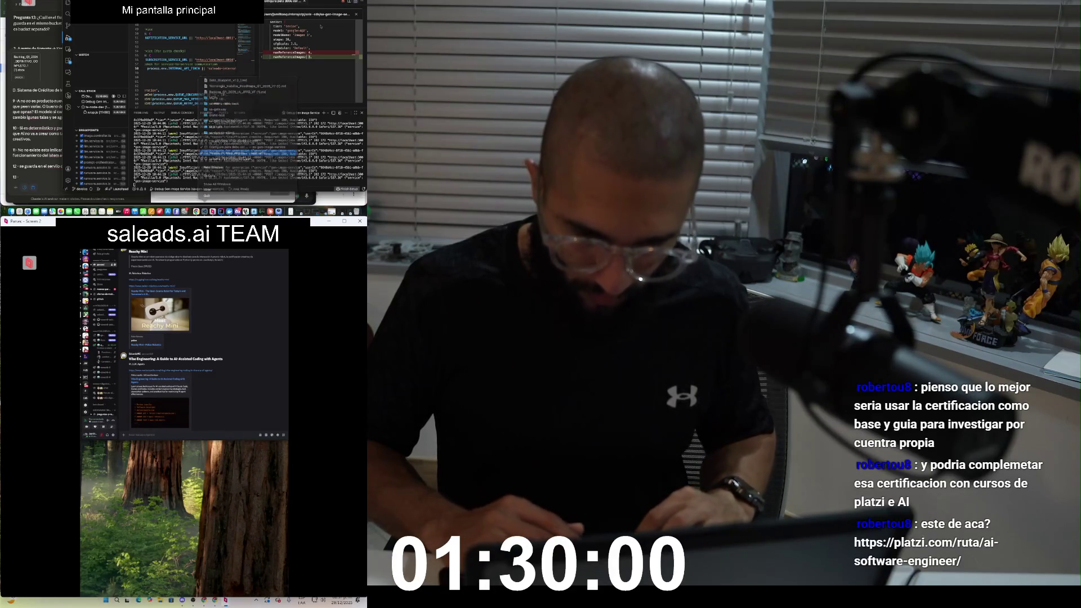
pyautogui.click(248, 151)
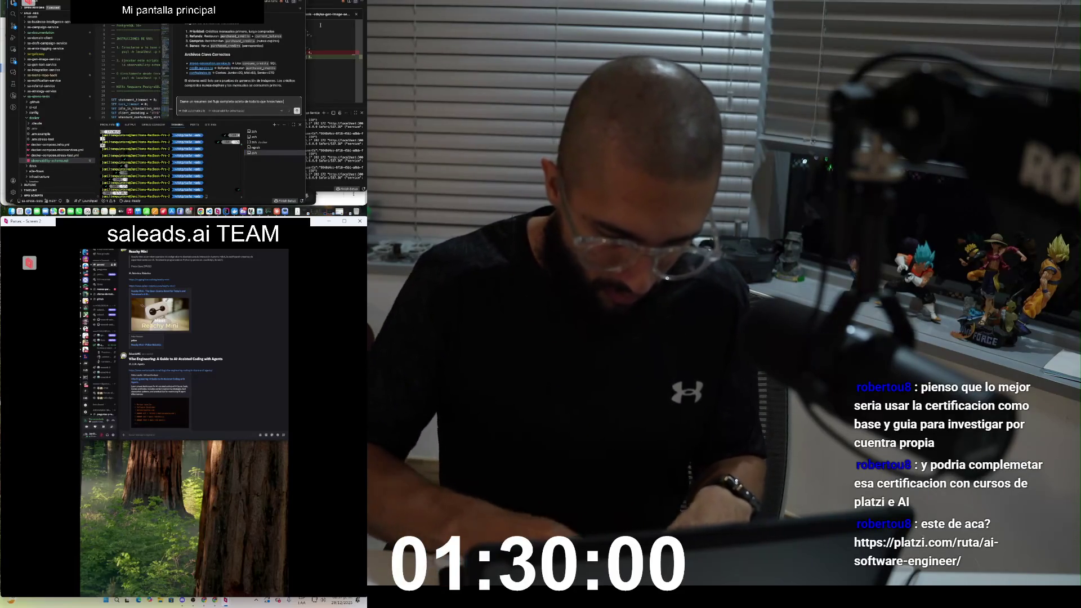
pyautogui.write(' desarrollado. End to end completo in qe sea extesible o profundizando en cod')
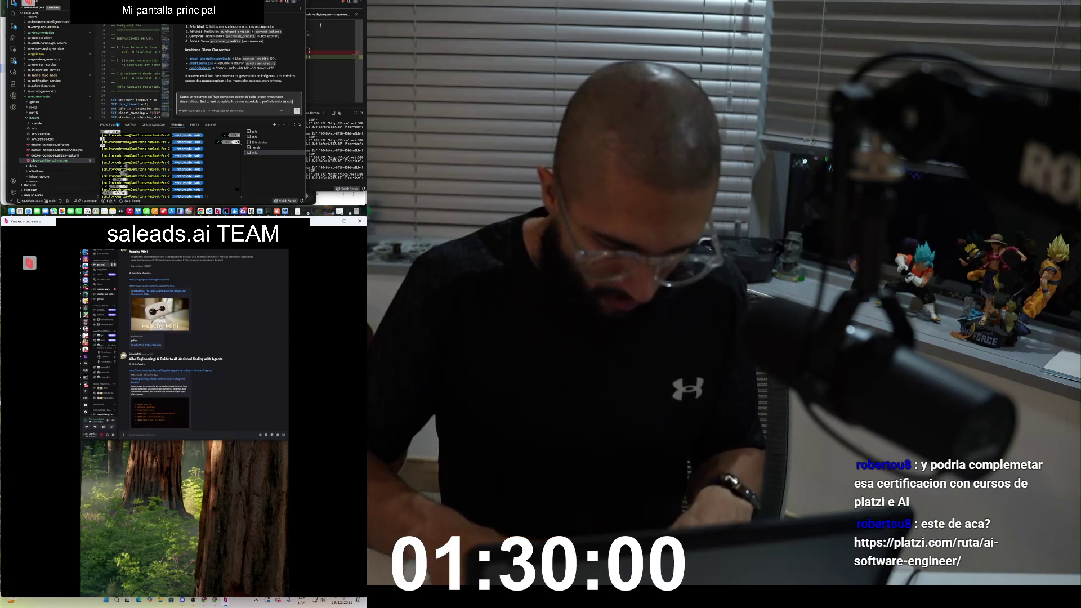
pyautogui.write('mas a nivel de flujo')
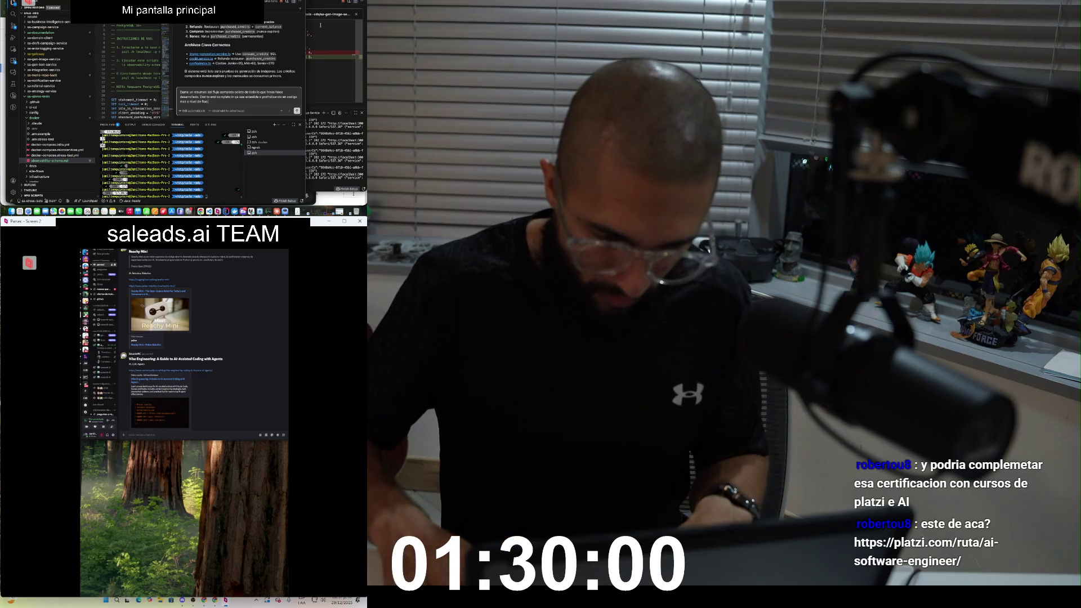
pyautogui.press('Return')
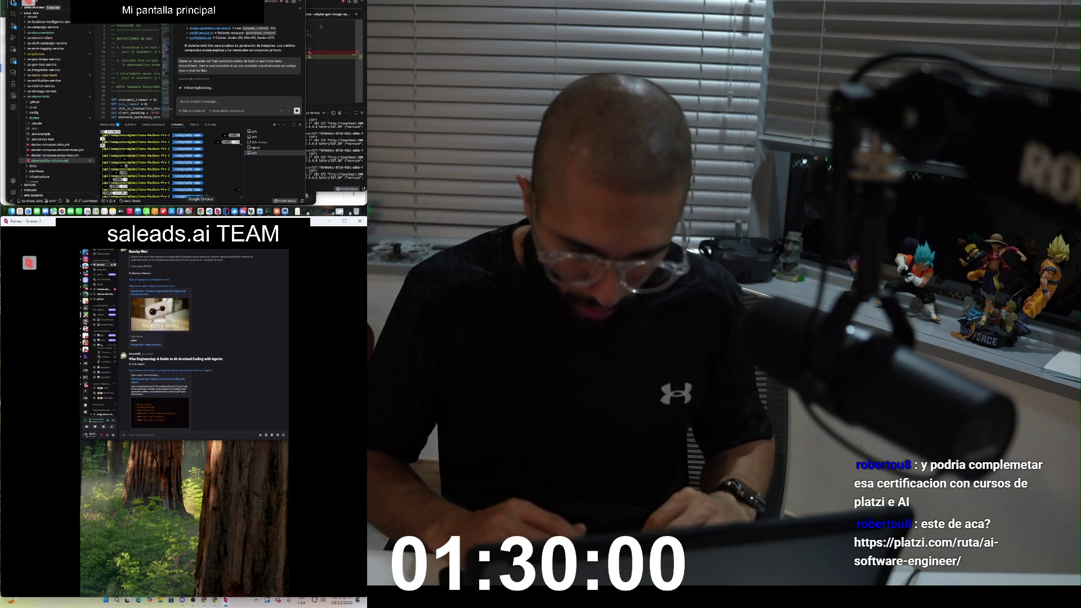
pyautogui.press('super+Tab')
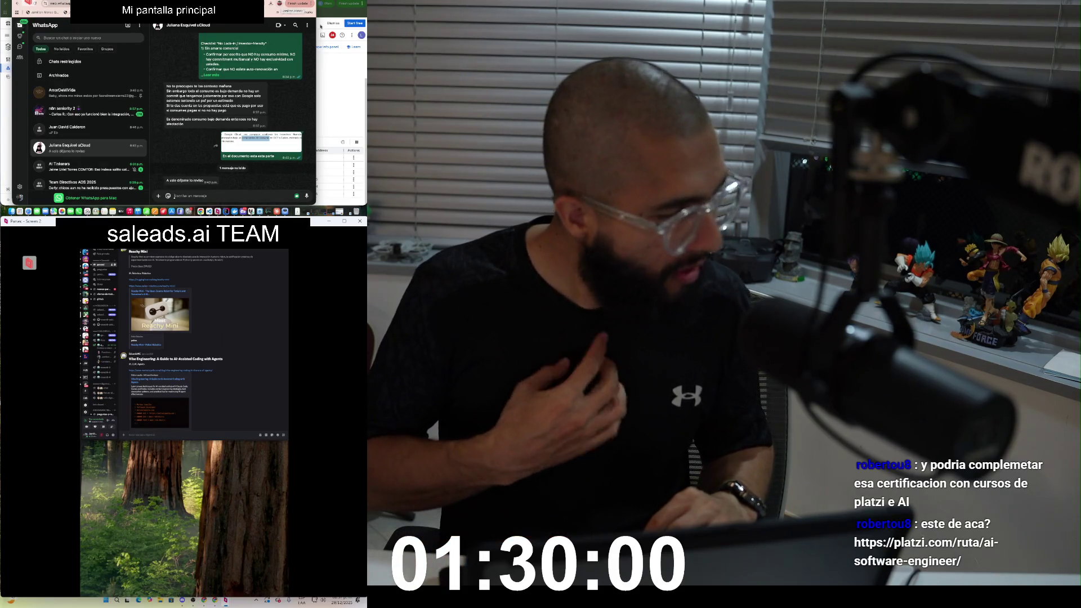
# Step: Open a Chrome window in another profile showing Platzi's AI Software Engineer learning path
pyautogui.press('super+shift+m')
pyautogui.press('Down')
pyautogui.press('Down')
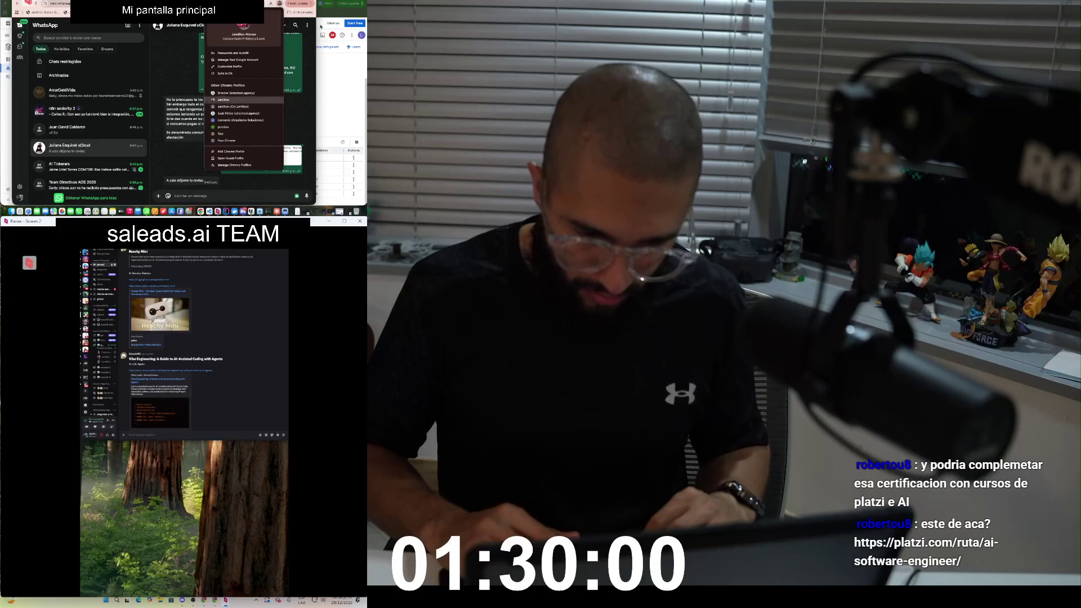
pyautogui.press('Return')
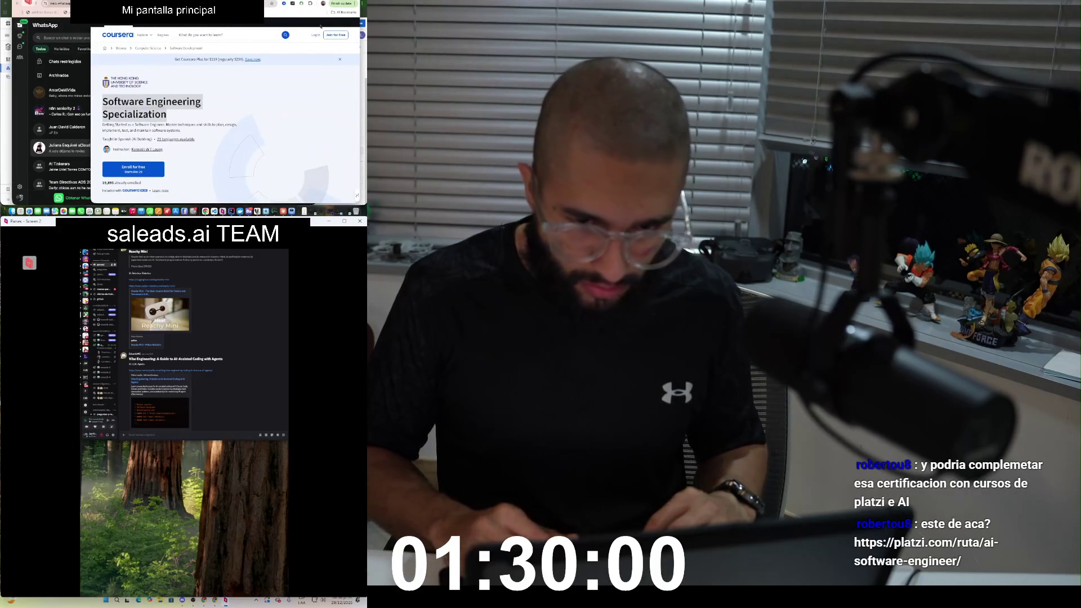
pyautogui.hotkey('ctrl', 'w')
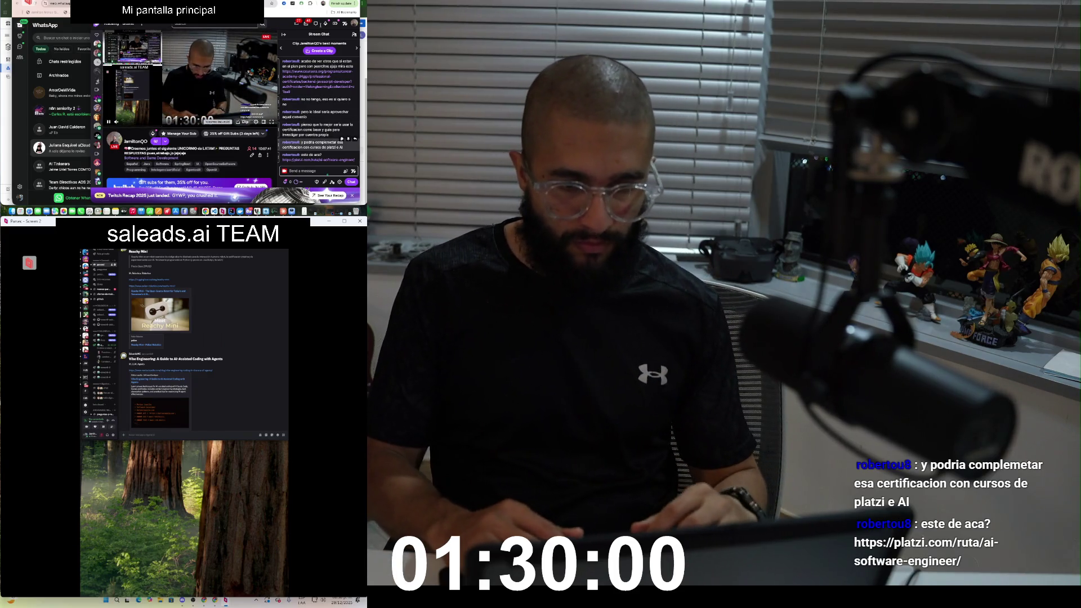
pyautogui.hotkey('ctrl', 'w')
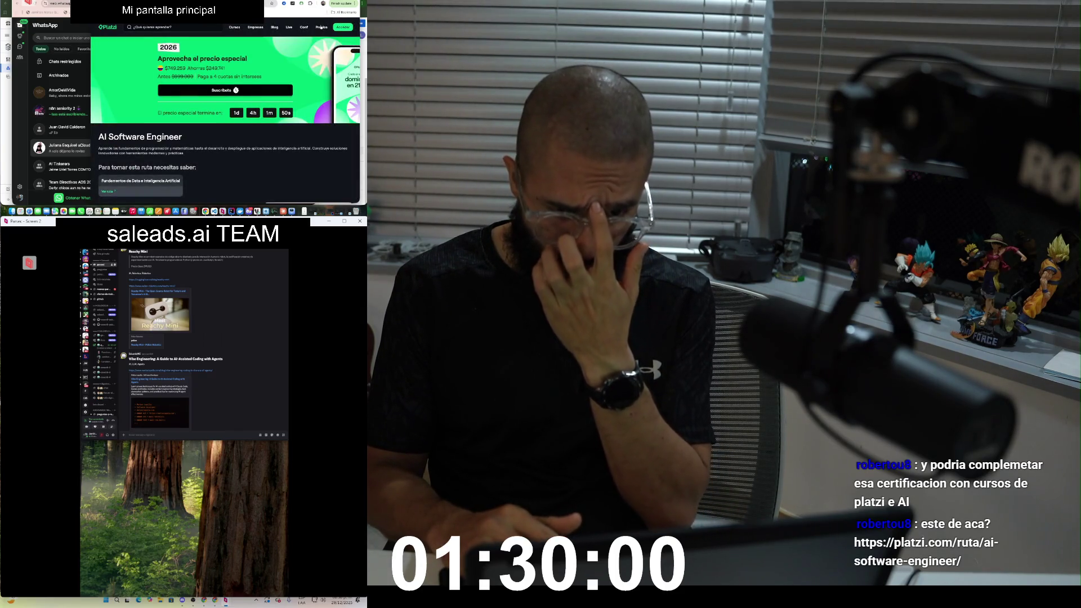
pyautogui.scroll(-5, 320, 27)
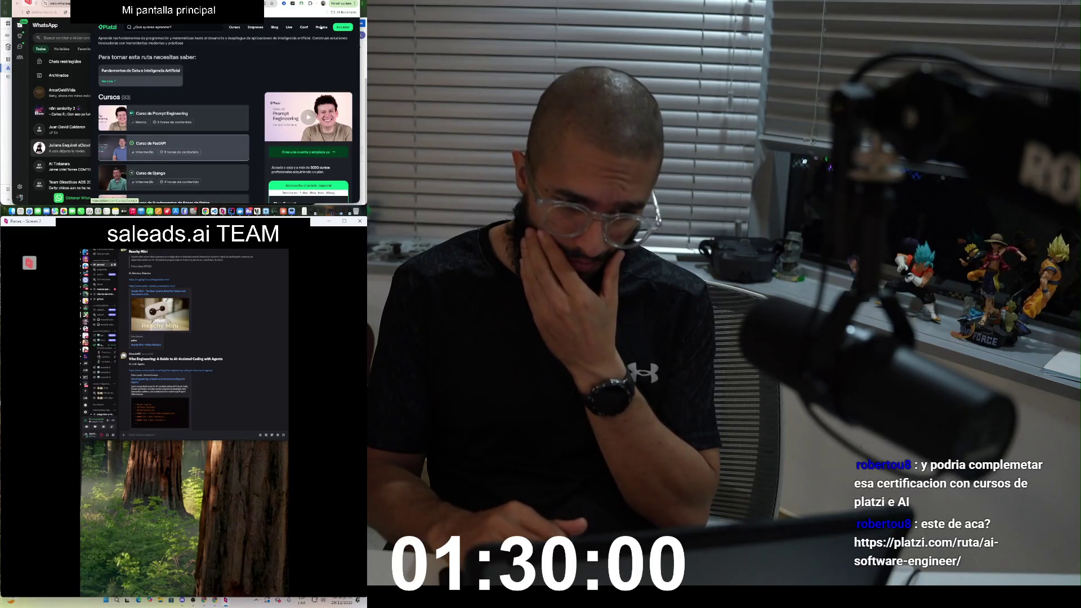
pyautogui.scroll(-3, 321, 27)
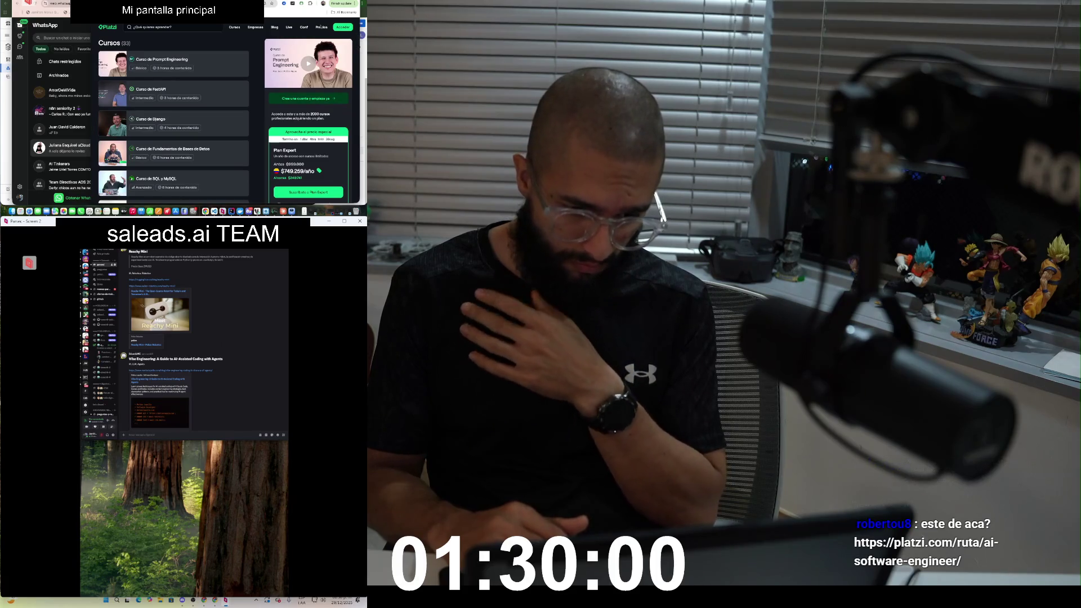
pyautogui.scroll(-3, 321, 27)
pyautogui.scroll(-2, 321, 27)
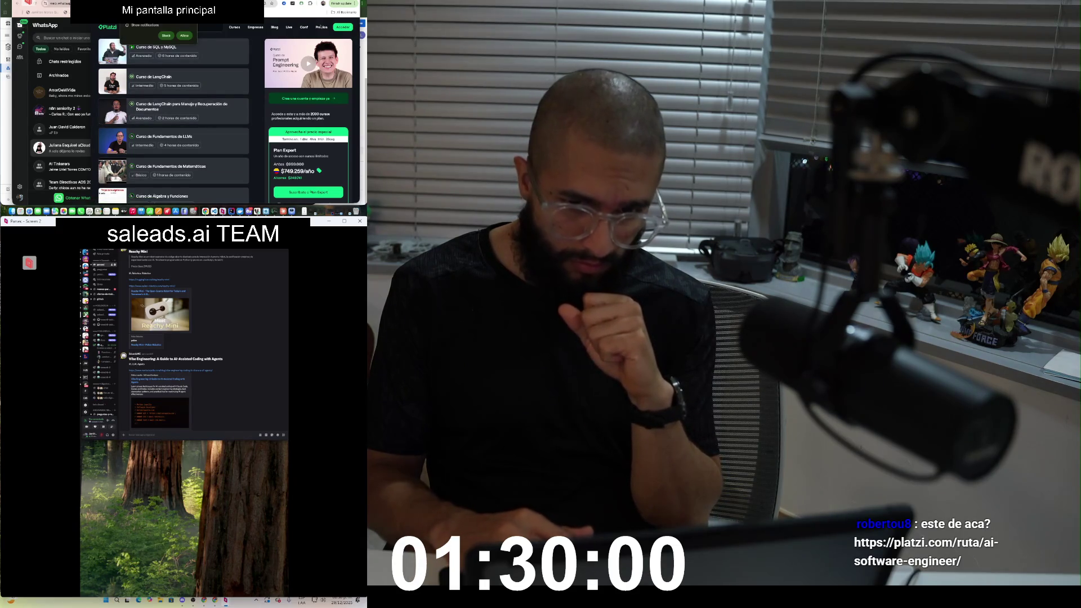
pyautogui.scroll(-2, 174, 152)
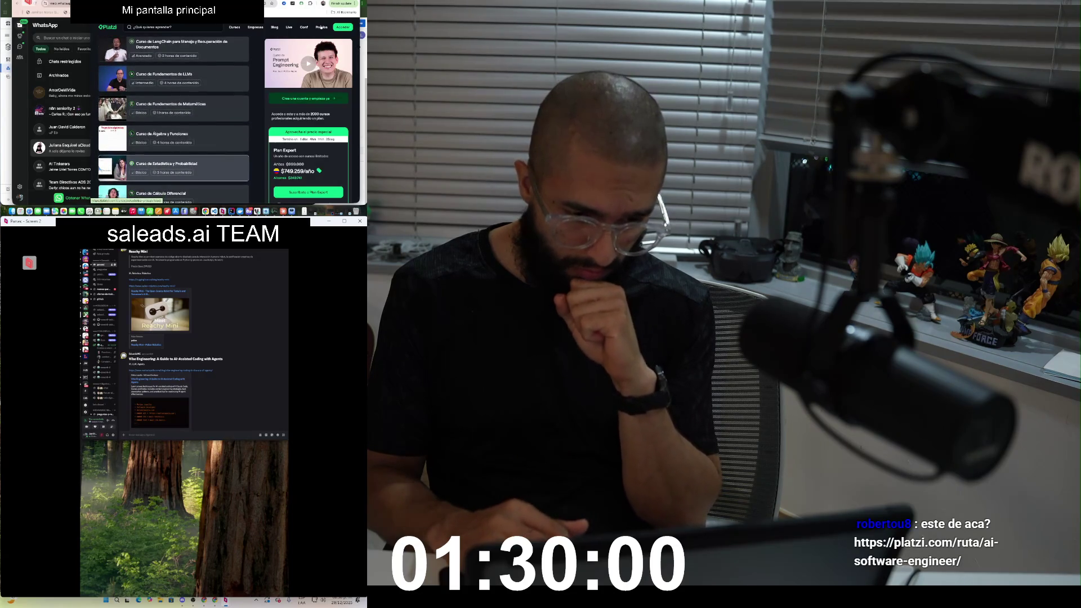
pyautogui.scroll(-1, 173, 118)
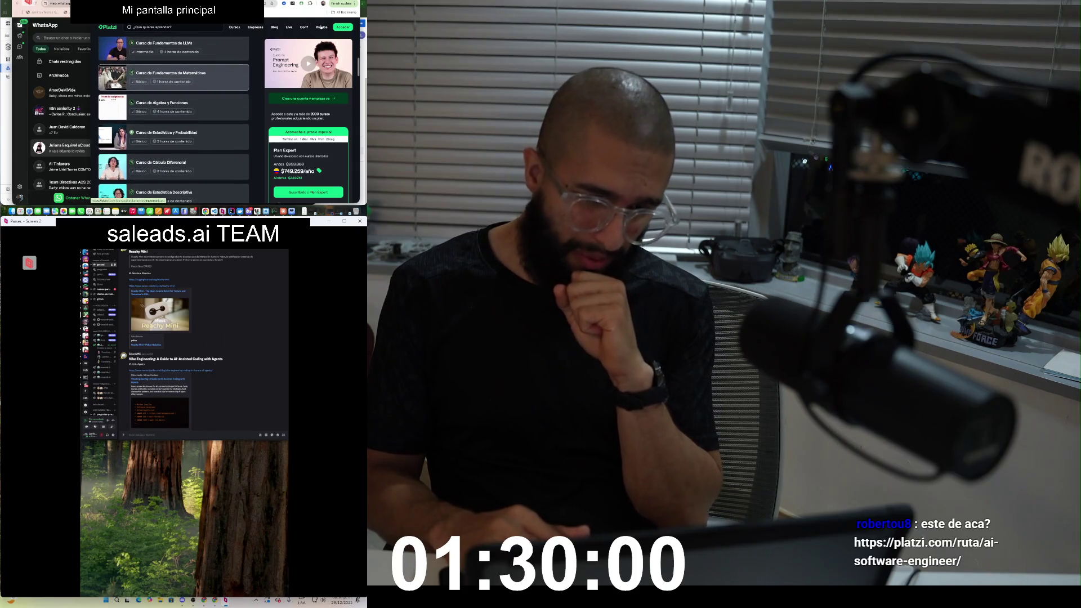
pyautogui.scroll(-2, 174, 90)
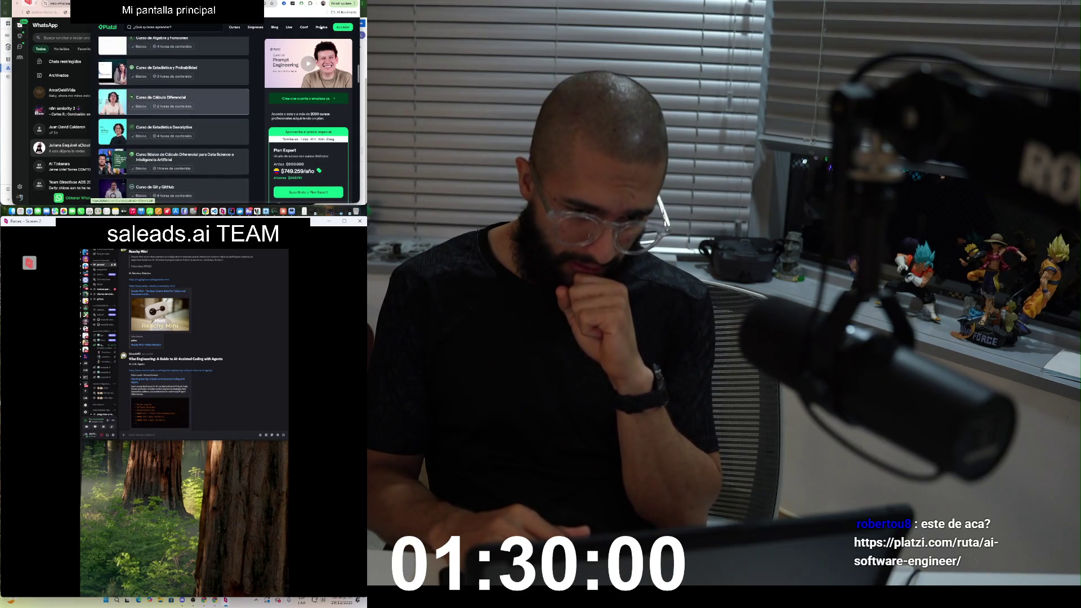
pyautogui.scroll(-1, 174, 138)
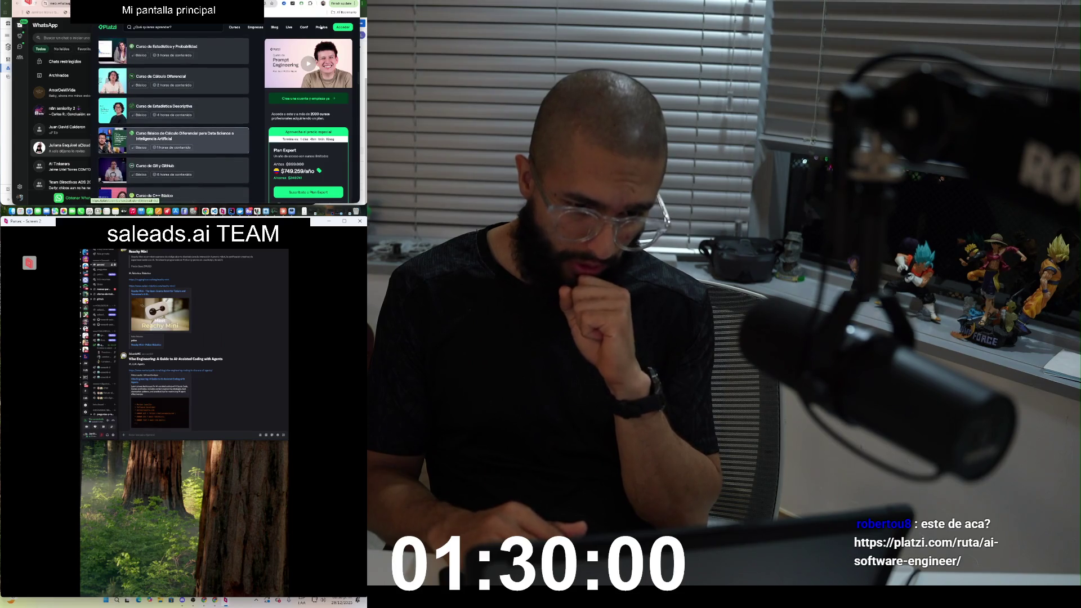
pyautogui.scroll(-2, 173, 138)
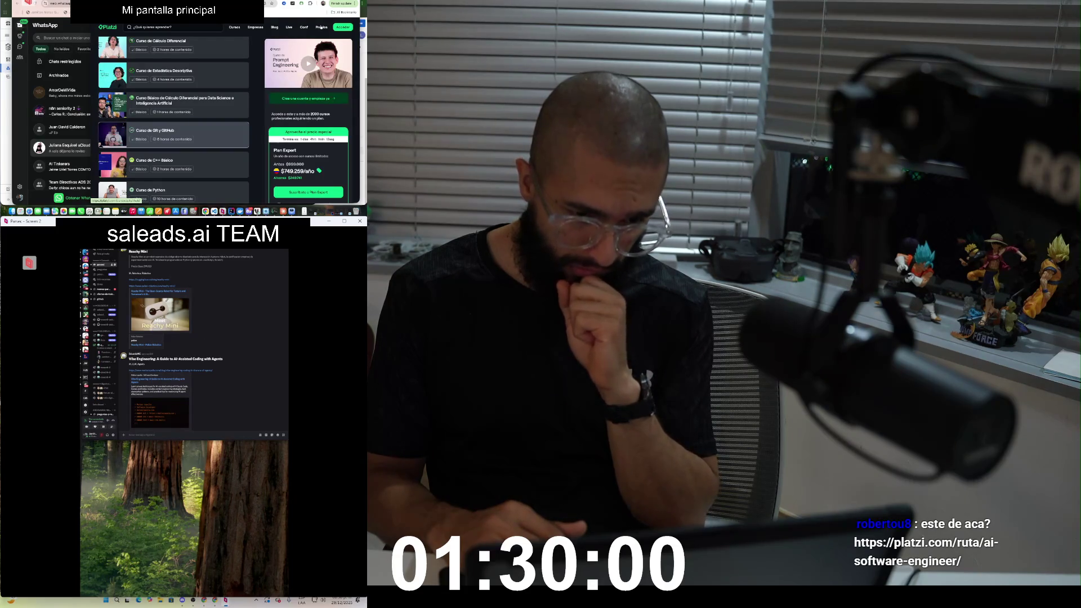
pyautogui.scroll(-3, 173, 124)
pyautogui.scroll(-3, 174, 125)
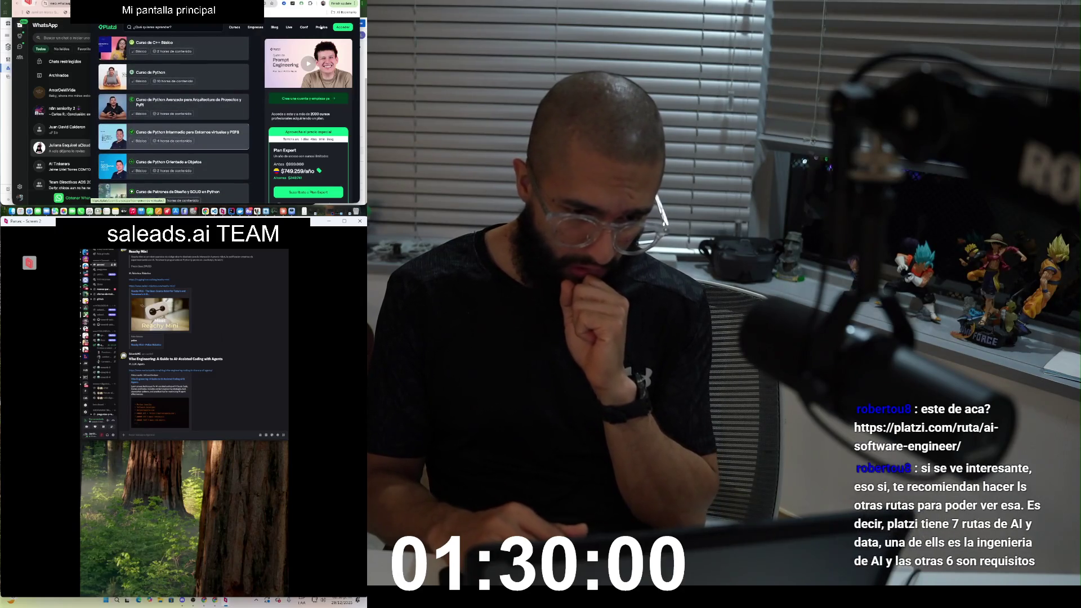
pyautogui.scroll(-2, 173, 125)
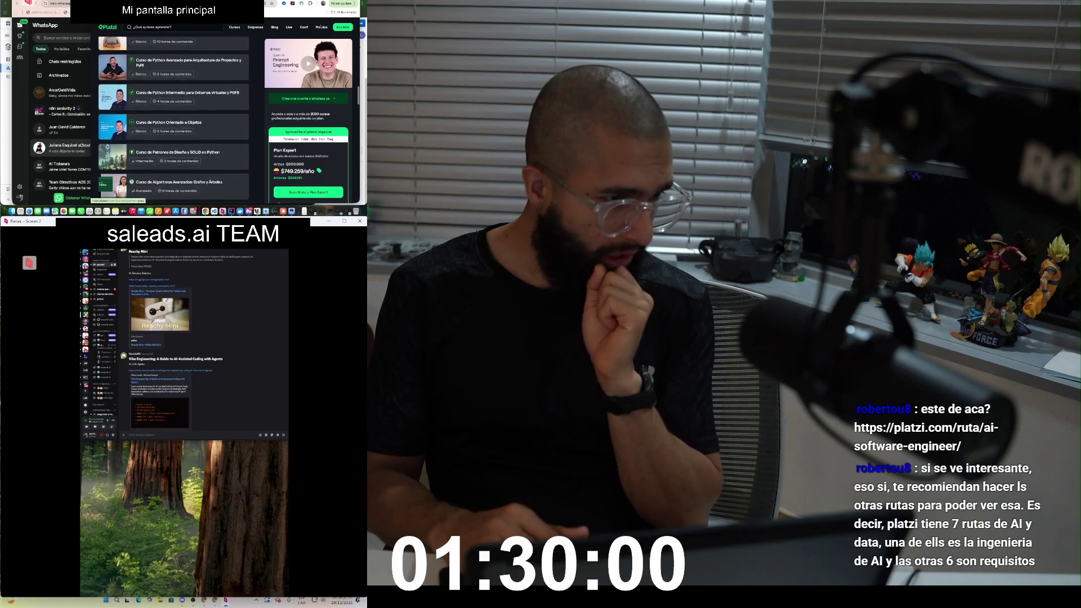
pyautogui.scroll(-2, 173, 119)
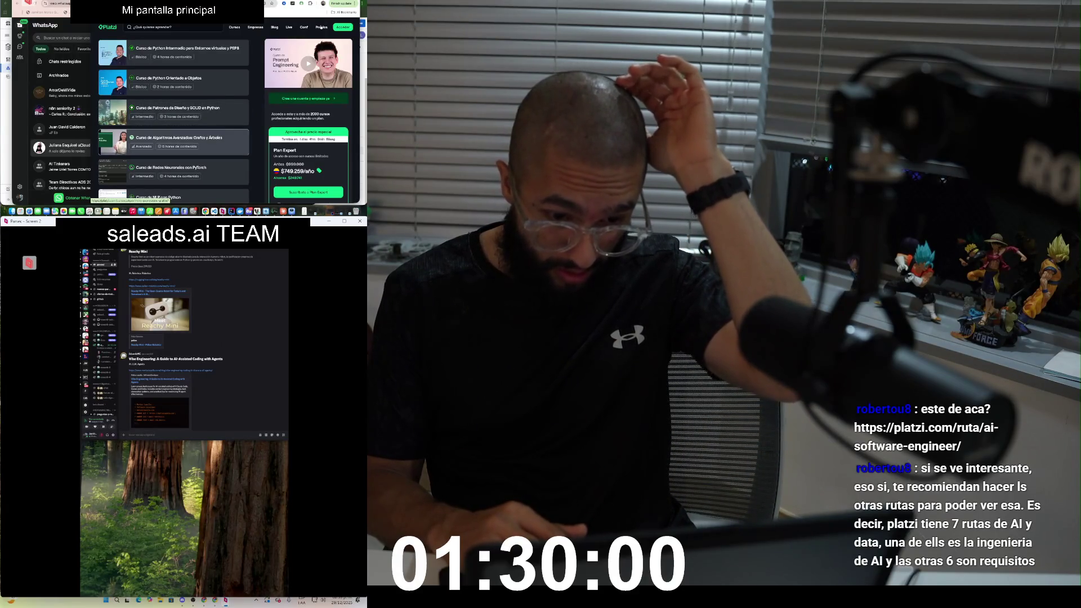
pyautogui.scroll(-3, 169, 138)
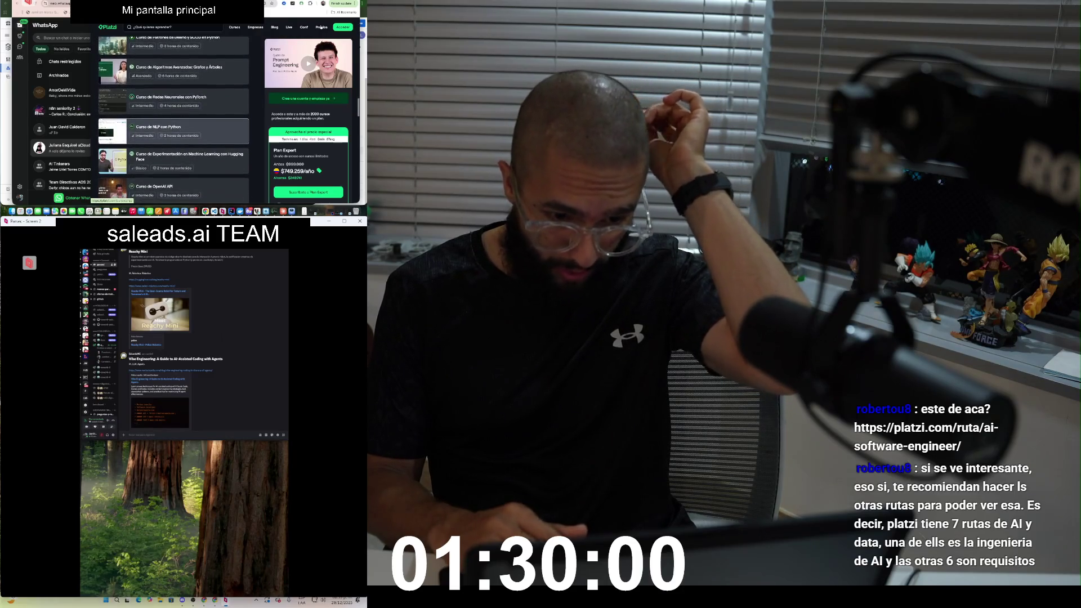
pyautogui.scroll(-3, 169, 138)
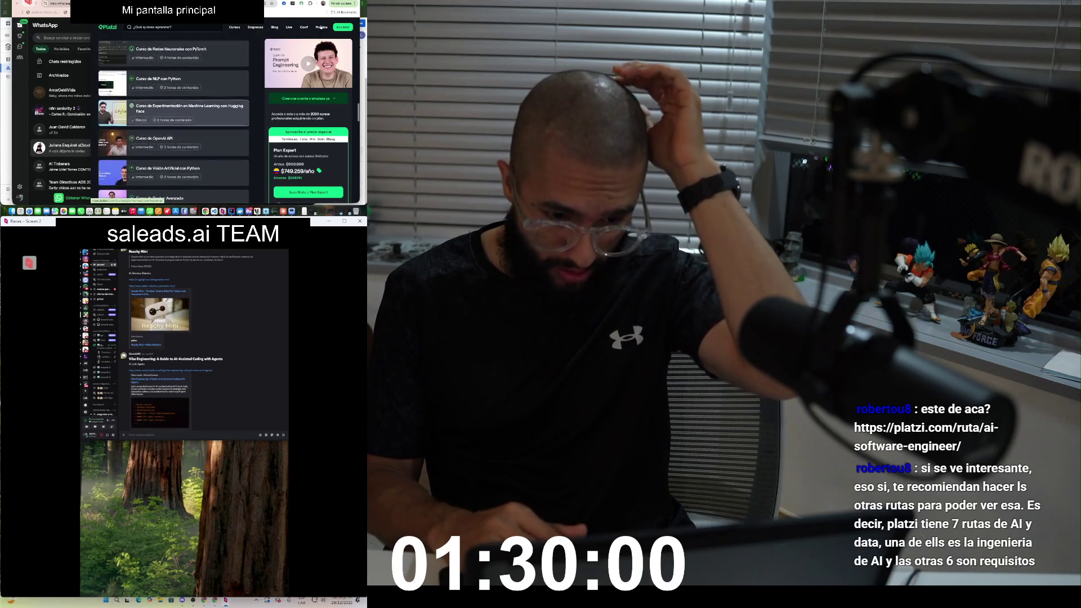
pyautogui.scroll(10, 321, 27)
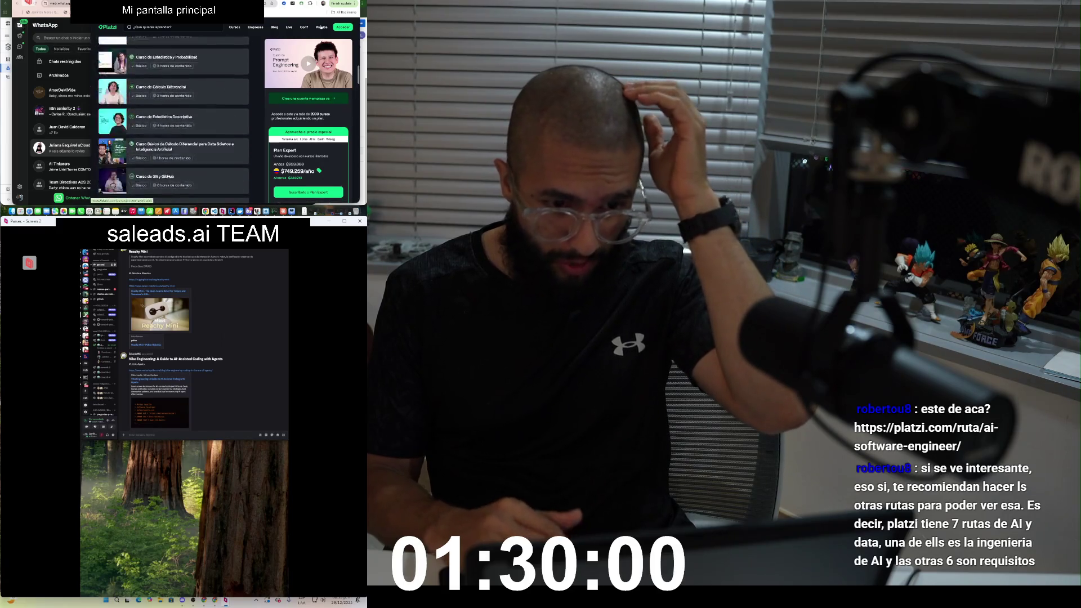
pyautogui.scroll(-3, 320, 27)
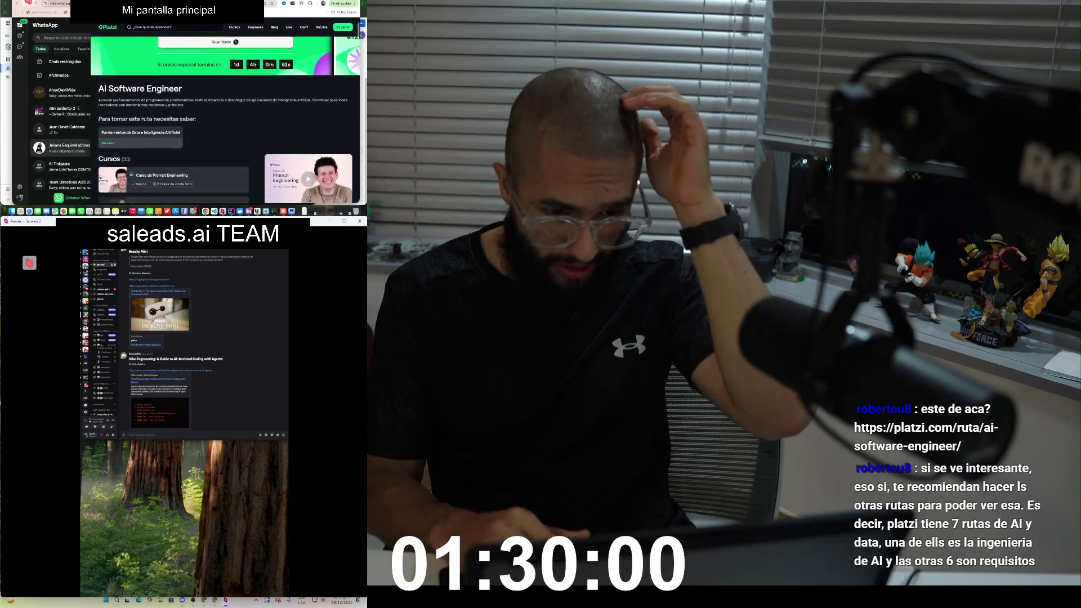
# Step: Scroll through the AI Software Engineer route's course list and back up to the 2026 special-price offer
pyautogui.scroll(-10, 321, 27)
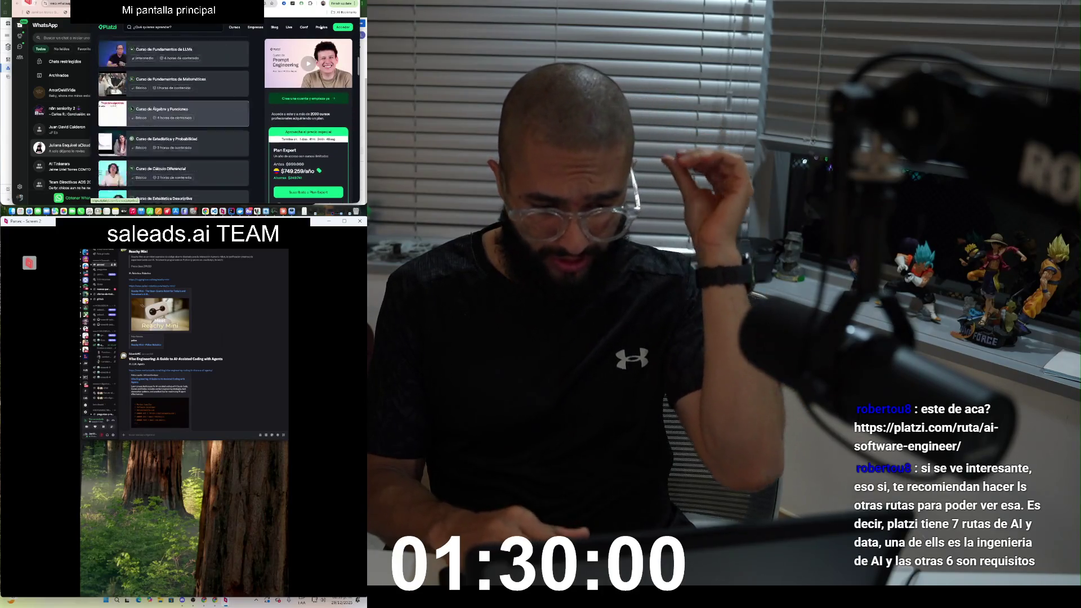
pyautogui.scroll(-5, 321, 27)
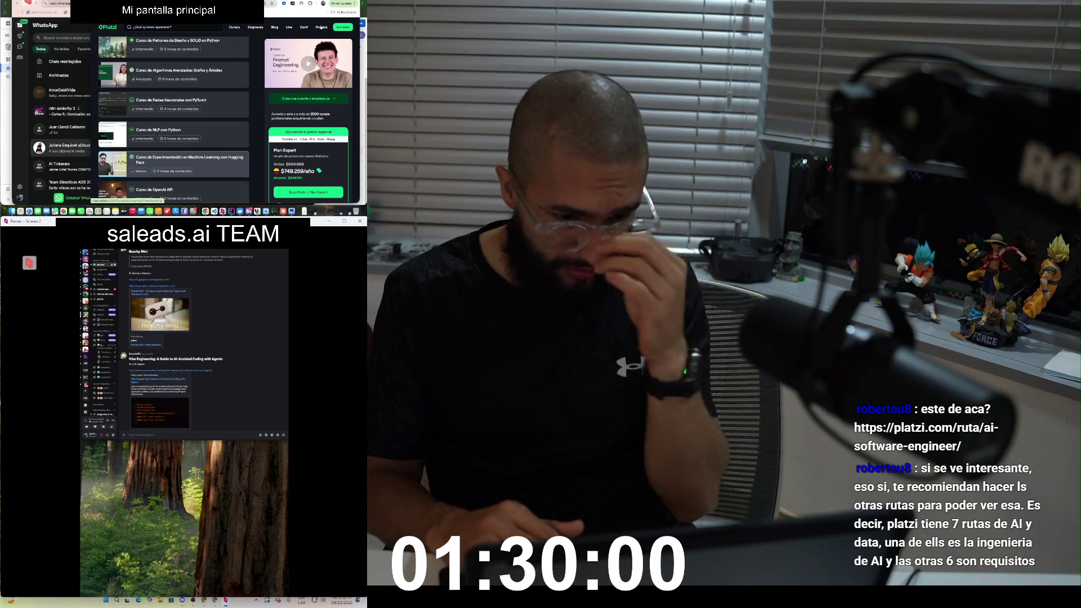
pyautogui.scroll(-3, 321, 27)
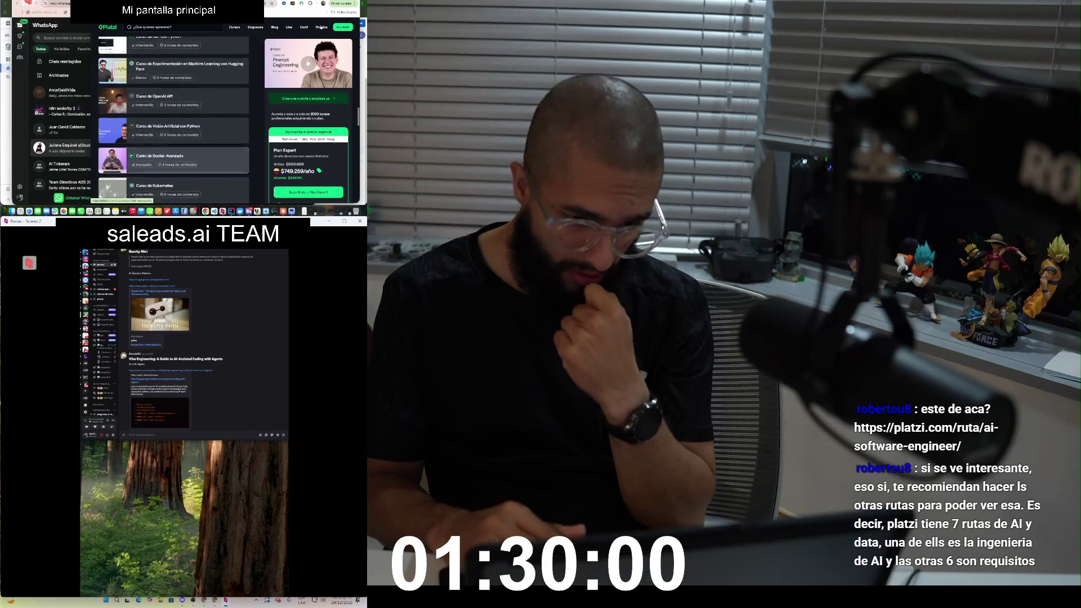
pyautogui.scroll(-2, 321, 27)
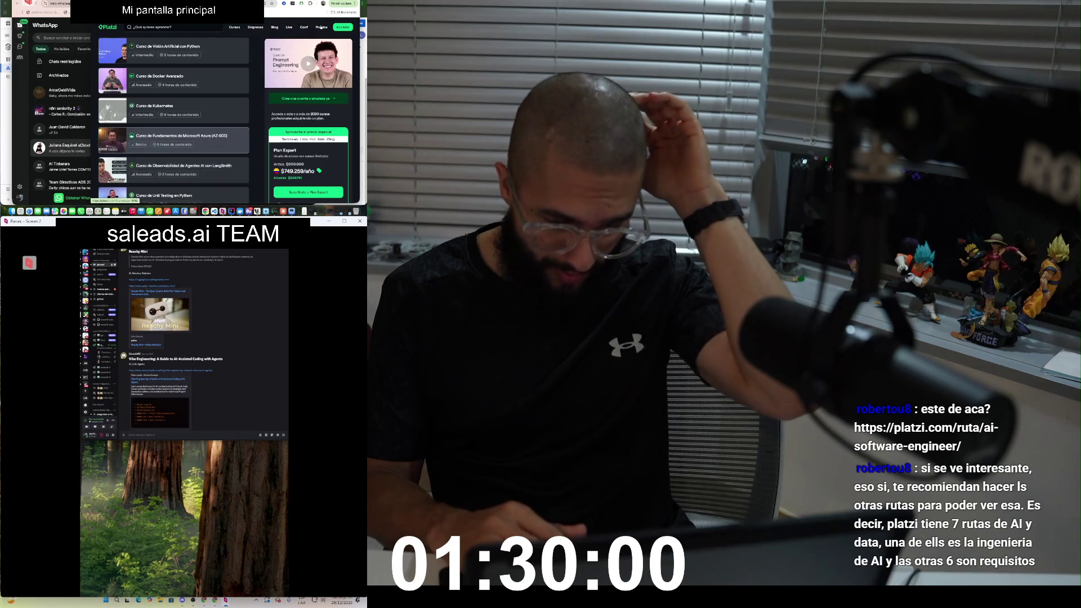
pyautogui.scroll(-2, 321, 27)
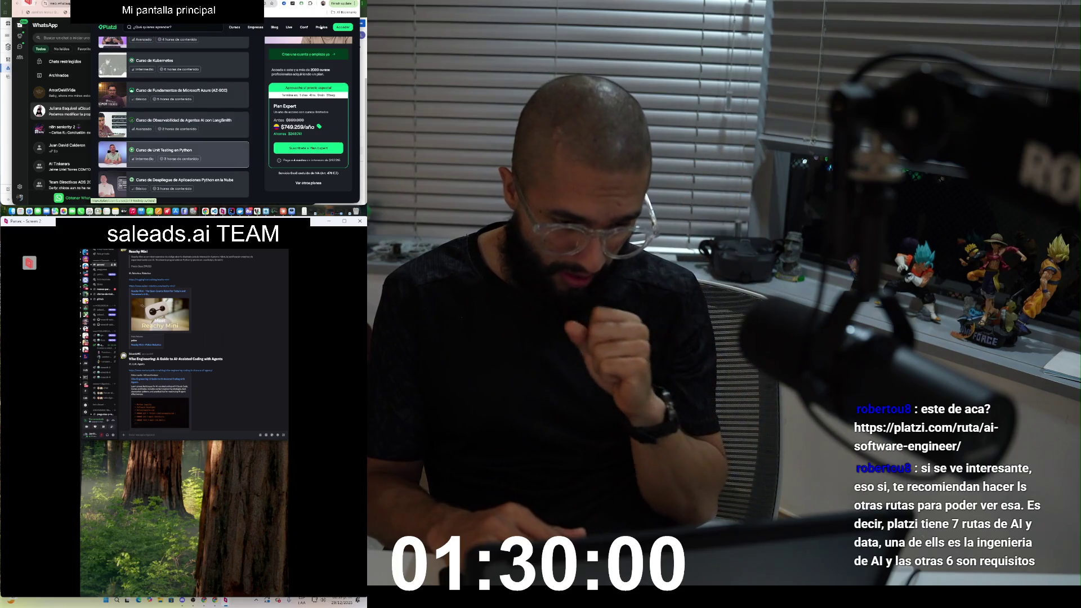
pyautogui.scroll(-2, 321, 27)
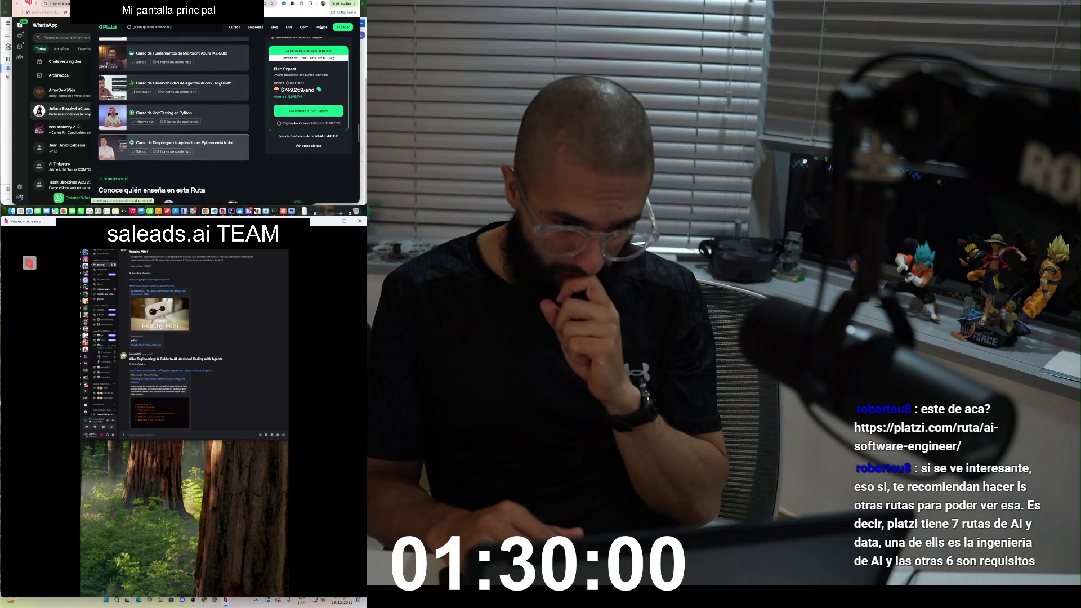
pyautogui.scroll(-4, 321, 27)
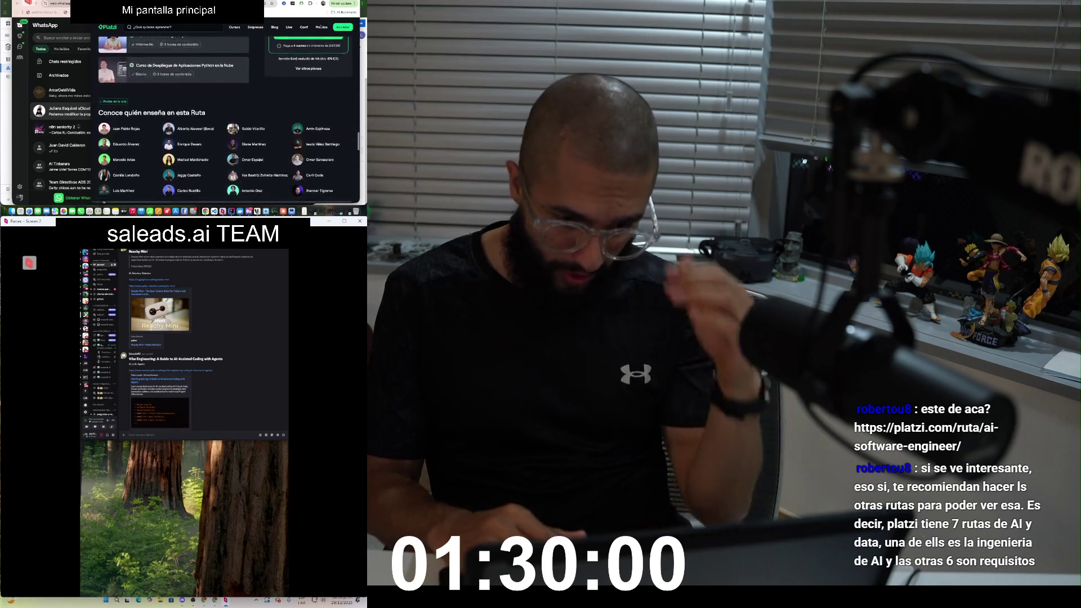
pyautogui.scroll(5, 321, 27)
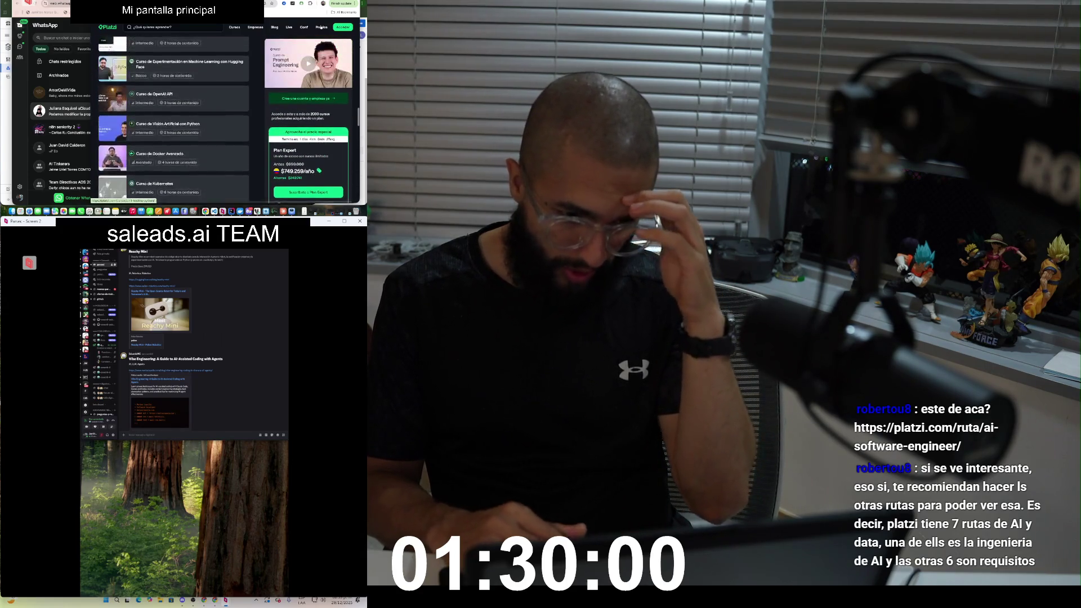
pyautogui.scroll(5, 321, 27)
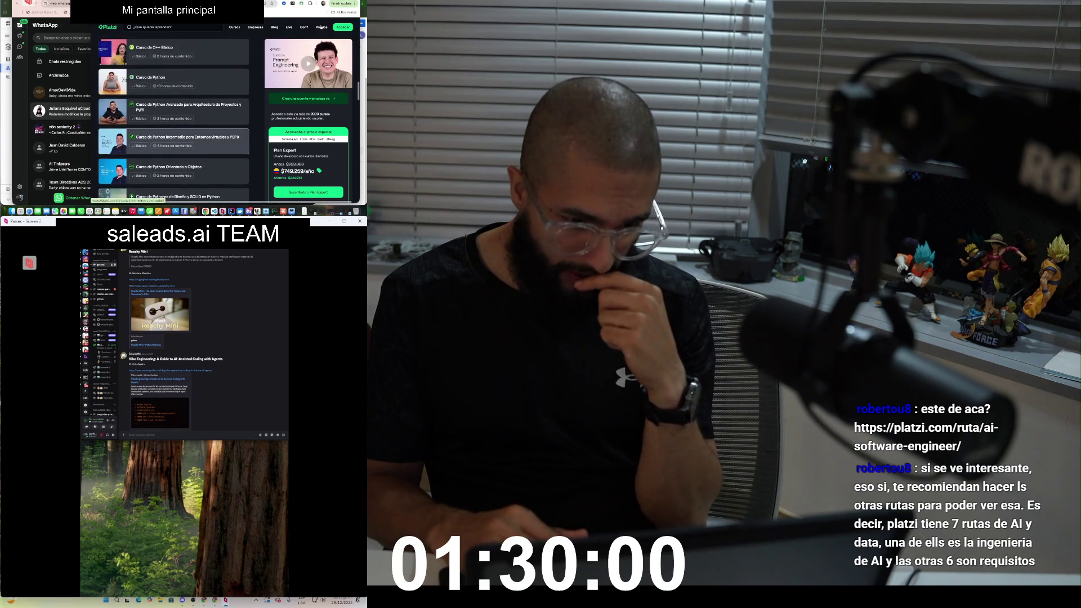
pyautogui.scroll(3, 321, 27)
pyautogui.scroll(5, 321, 27)
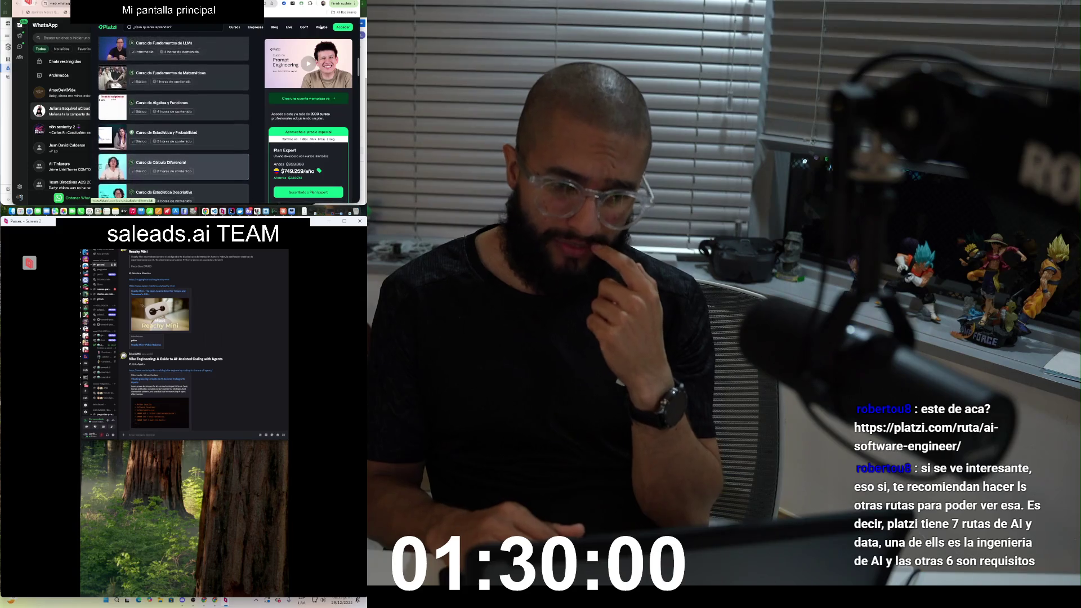
pyautogui.scroll(3, 320, 27)
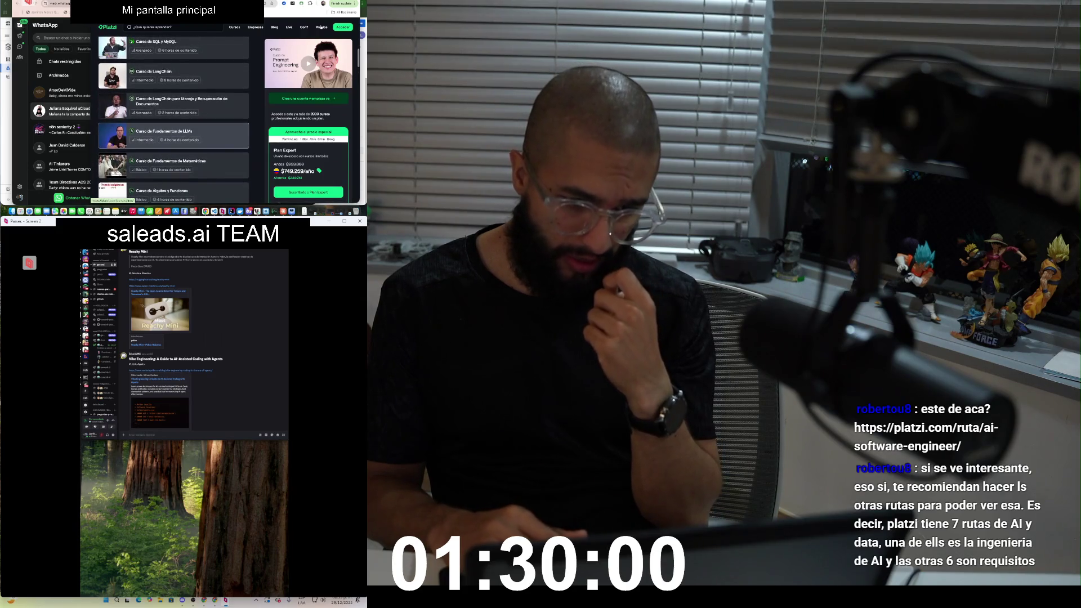
pyautogui.scroll(1, 321, 27)
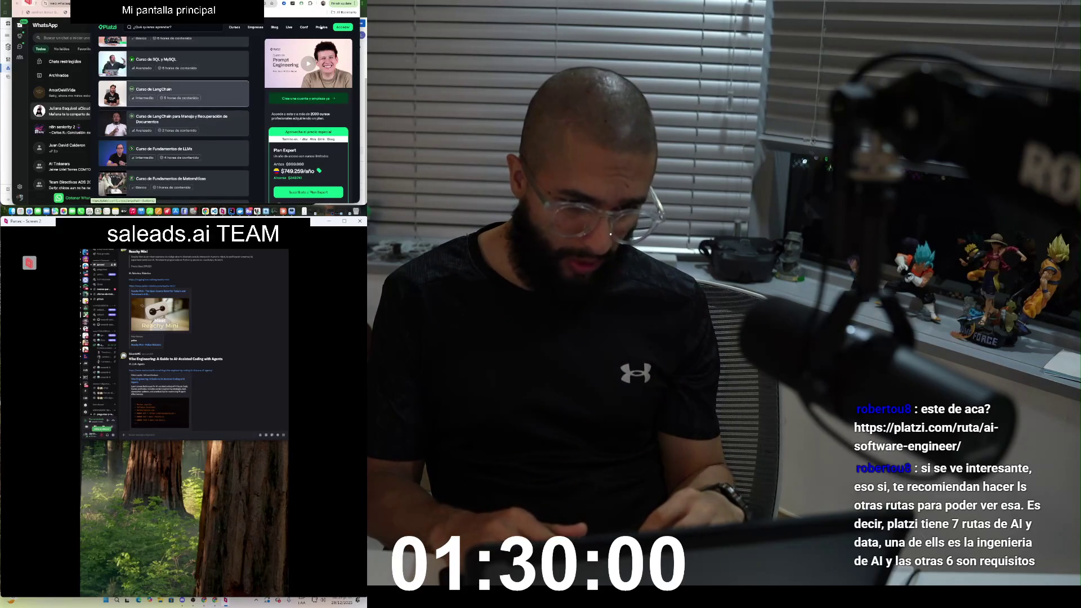
pyautogui.scroll(2, 321, 27)
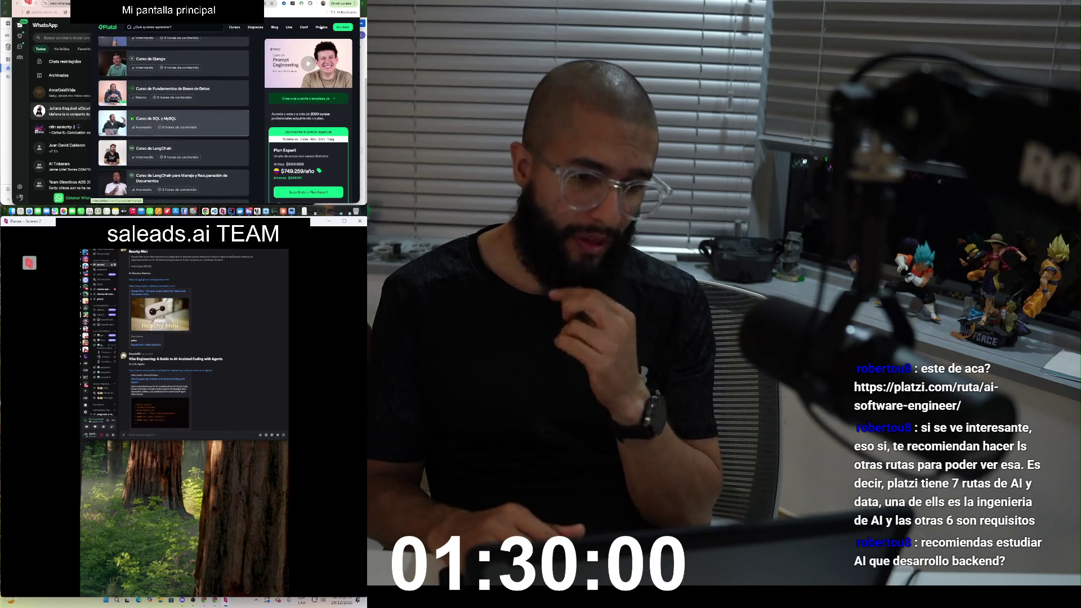
pyautogui.scroll(-10, 321, 27)
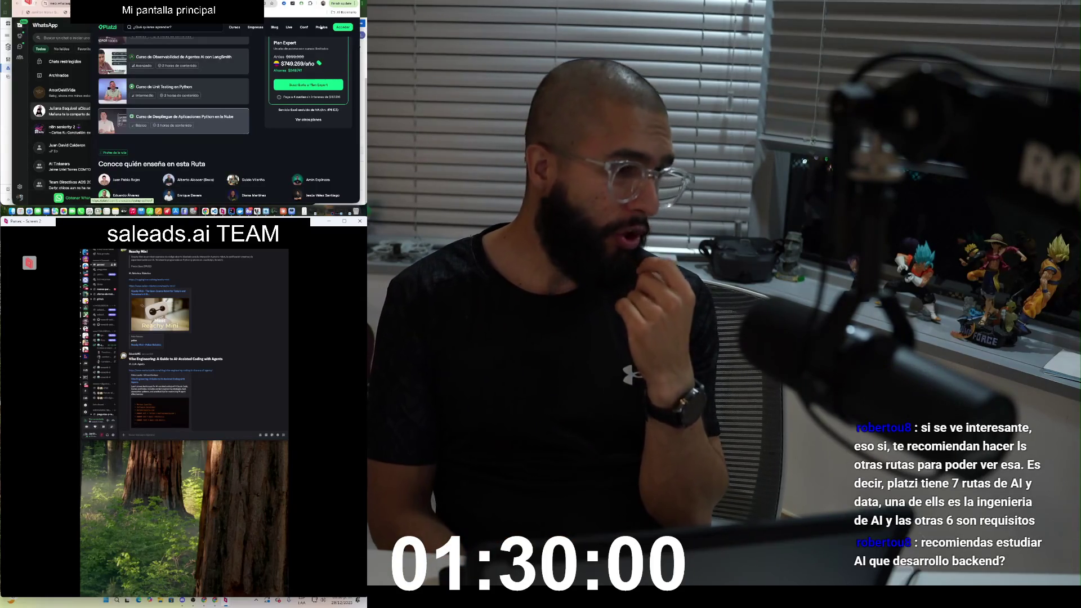
pyautogui.scroll(1, 321, 27)
pyautogui.scroll(10, 321, 27)
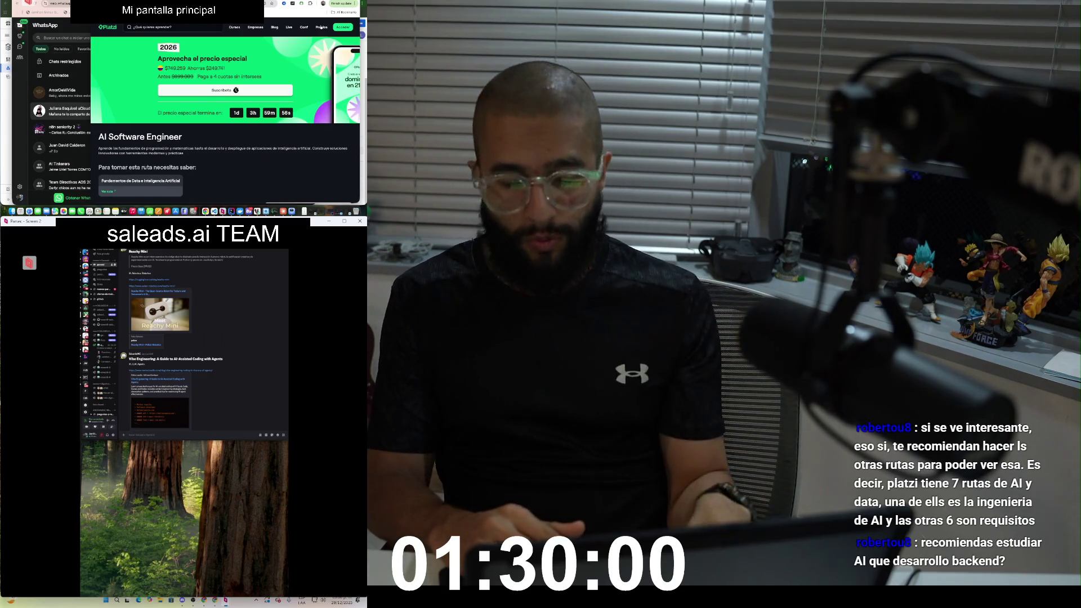
# Step: Glance at the code editor, then scroll the AI Software Engineer course list down toward its end
pyautogui.press('super+Tab')
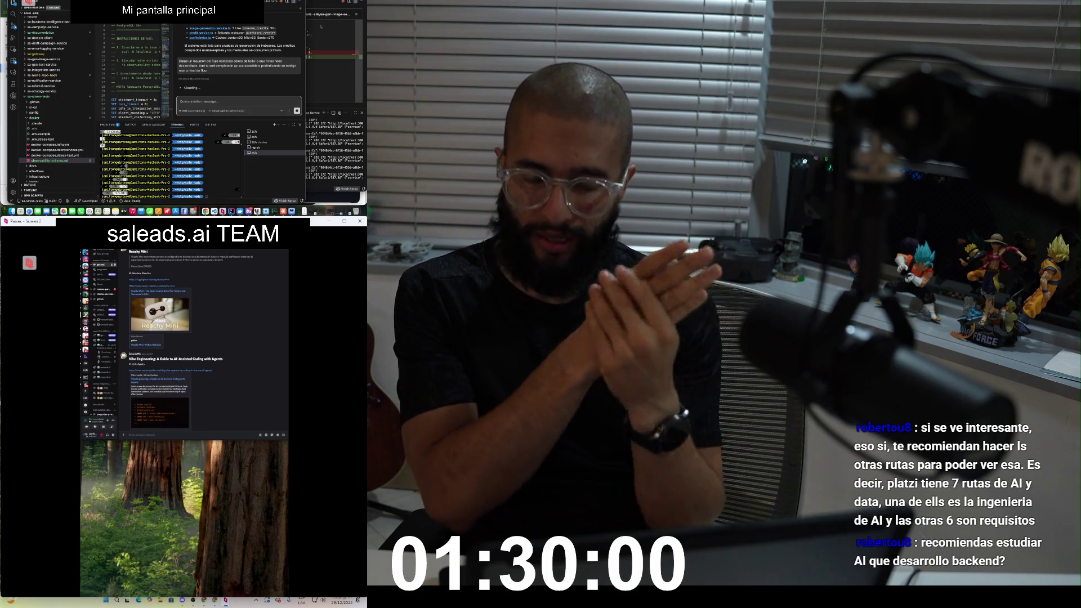
pyautogui.hotkey('ctrl', 'Right')
pyautogui.scroll(-10, 321, 28)
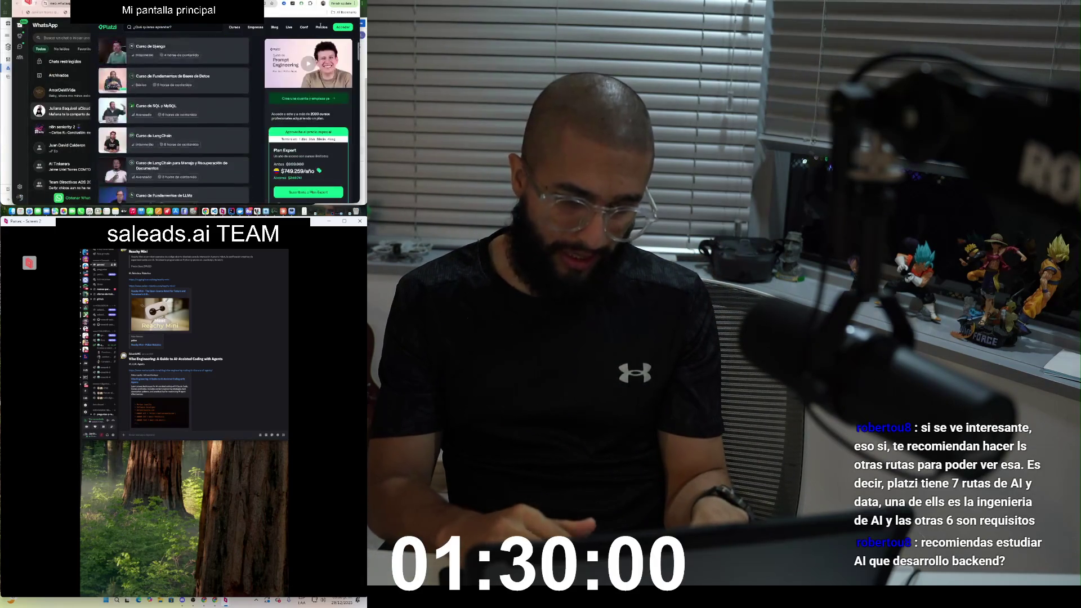
pyautogui.scroll(-10, 322, 27)
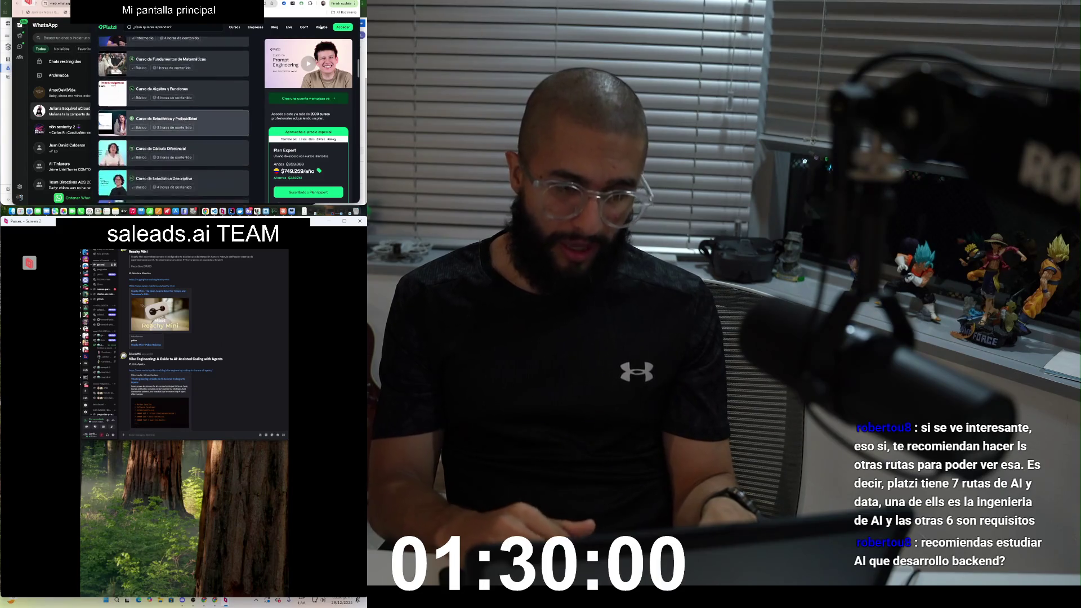
pyautogui.scroll(-3, 322, 27)
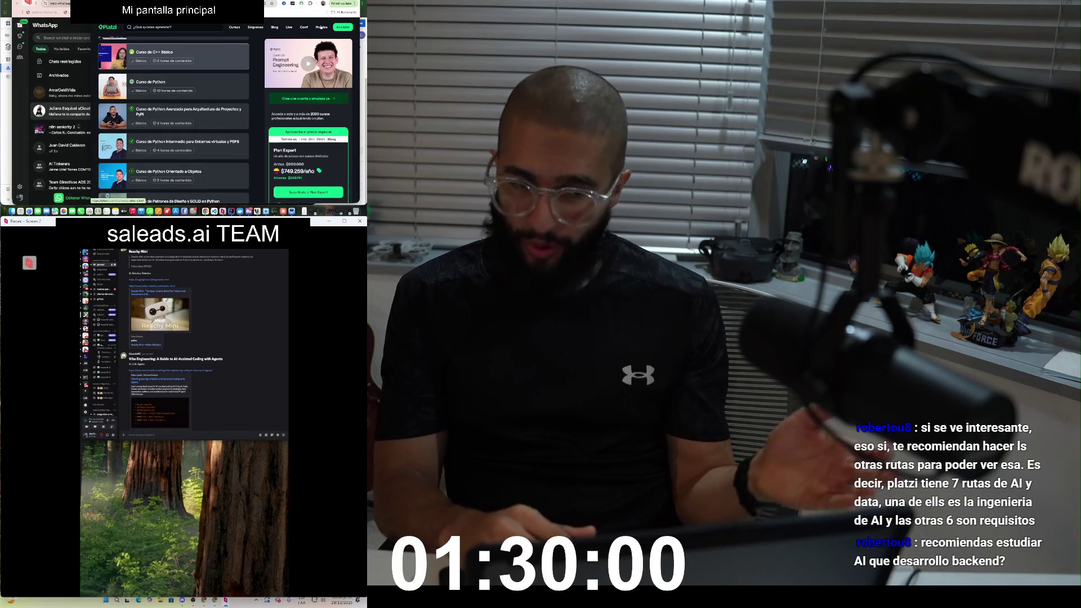
pyautogui.scroll(-2, 320, 27)
pyautogui.scroll(-4, 321, 27)
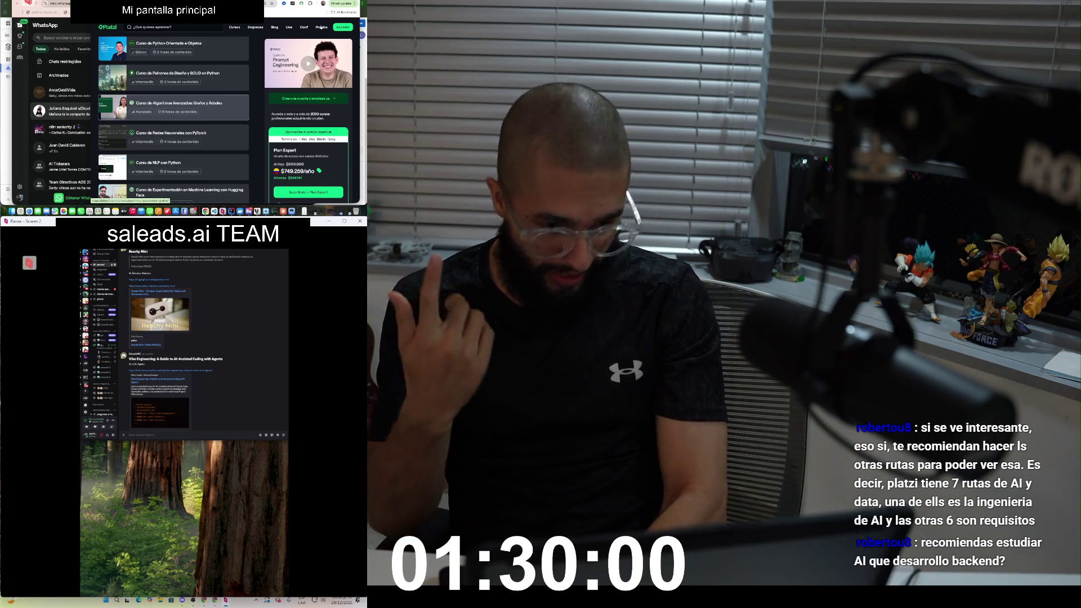
pyautogui.scroll(-5, 174, 113)
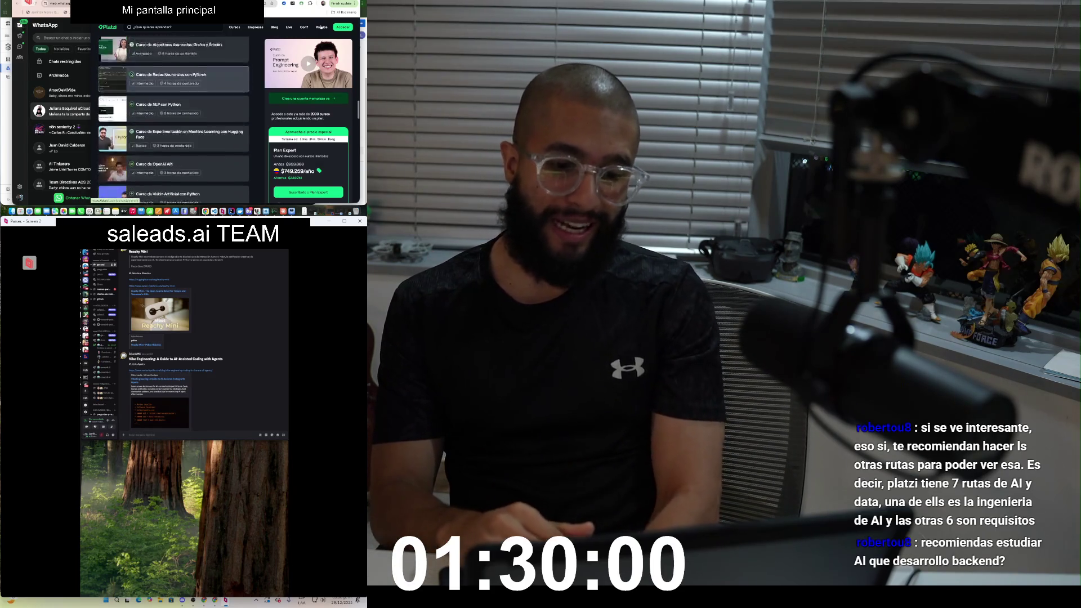
pyautogui.scroll(-1, 174, 118)
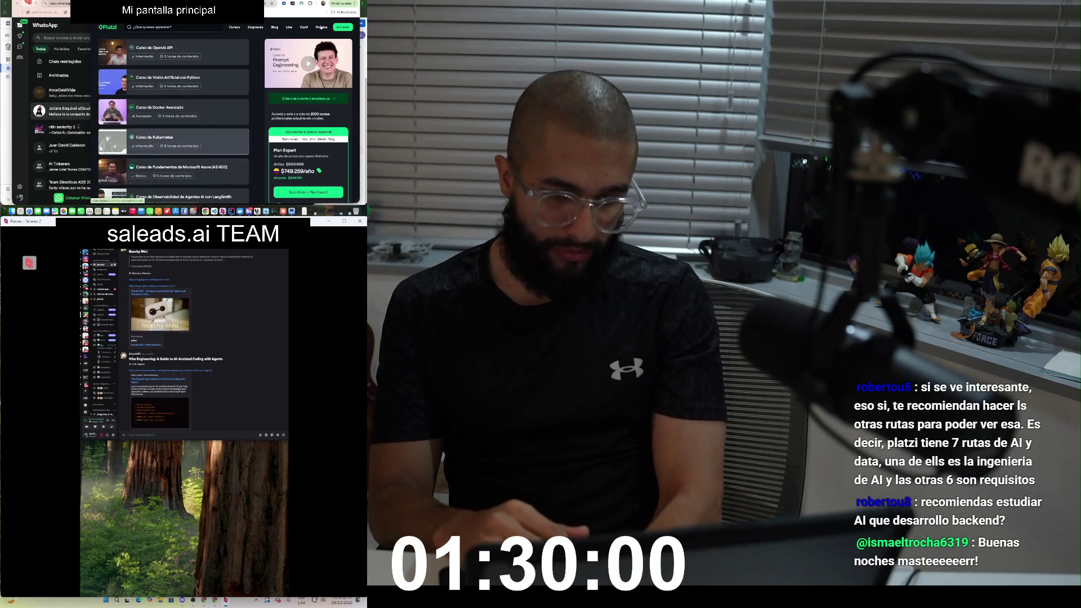
pyautogui.scroll(-1, 173, 130)
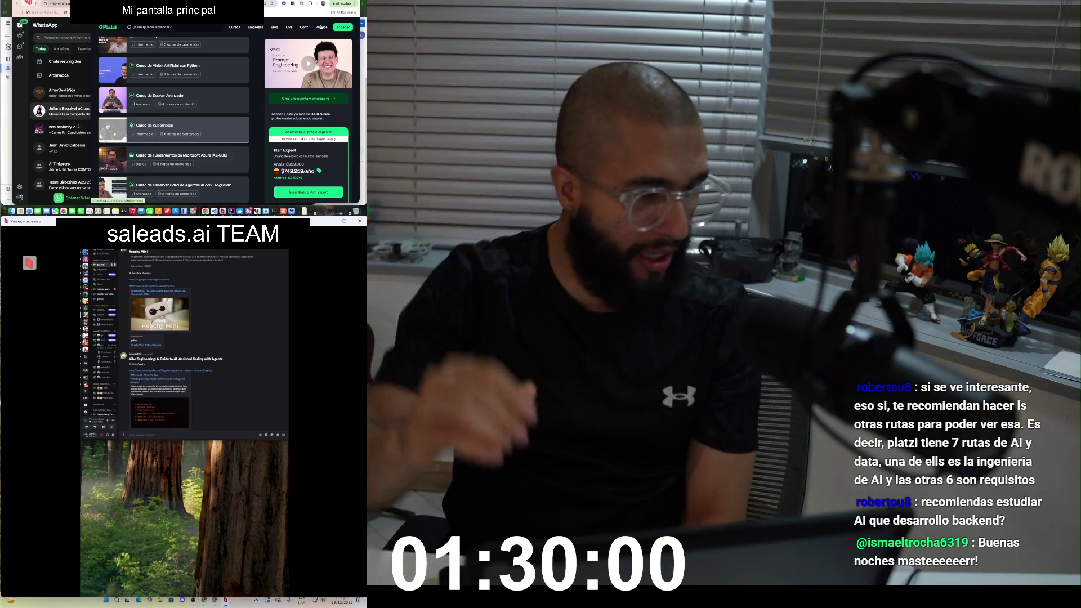
pyautogui.press('super+Tab')
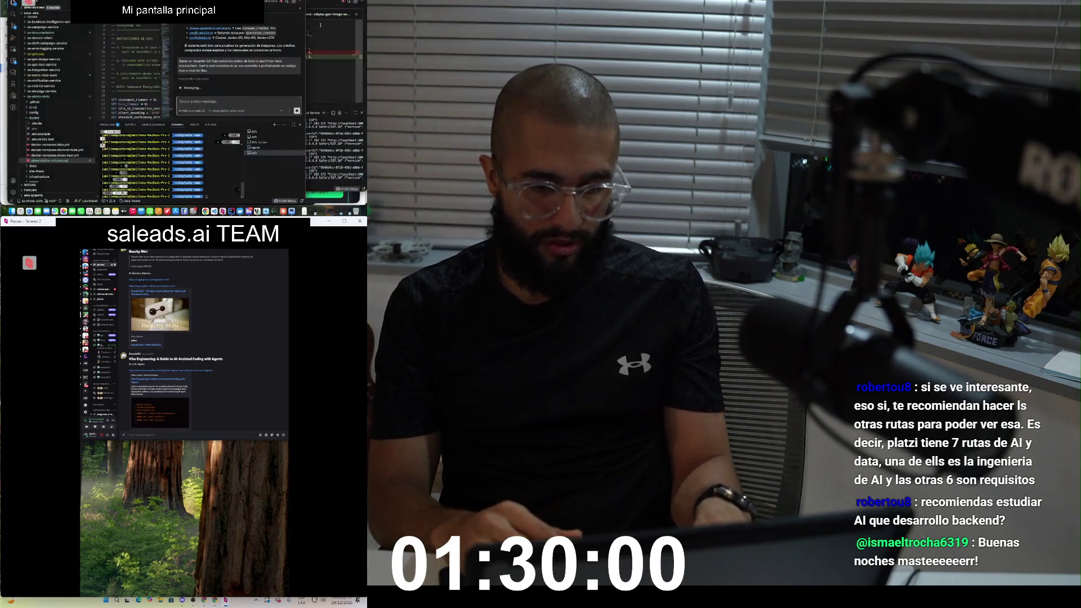
pyautogui.press('super+Tab')
pyautogui.scroll(-3, 175, 119)
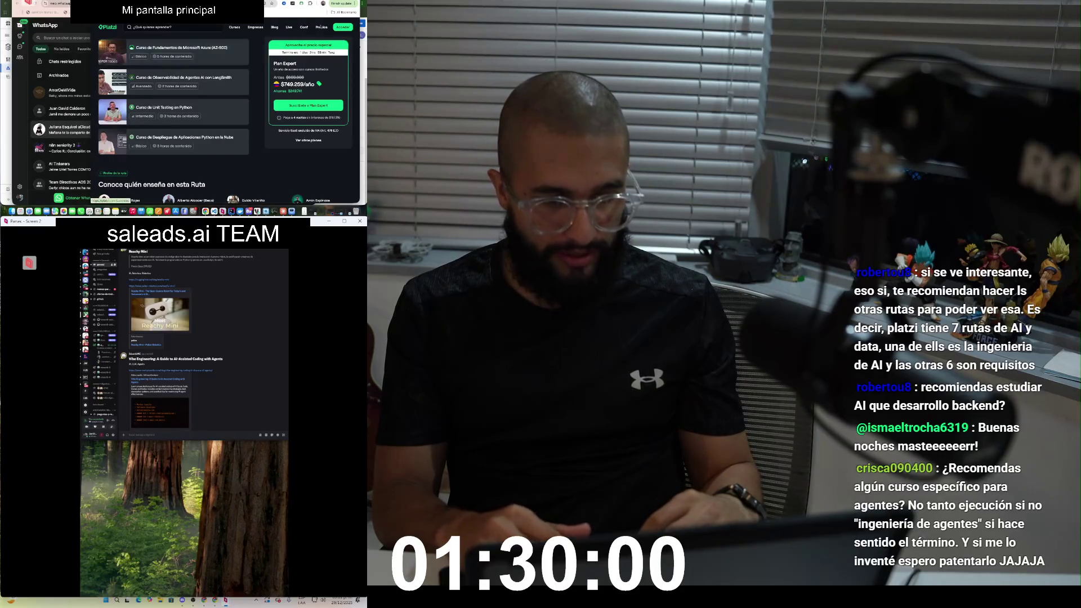
pyautogui.click(323, 4)
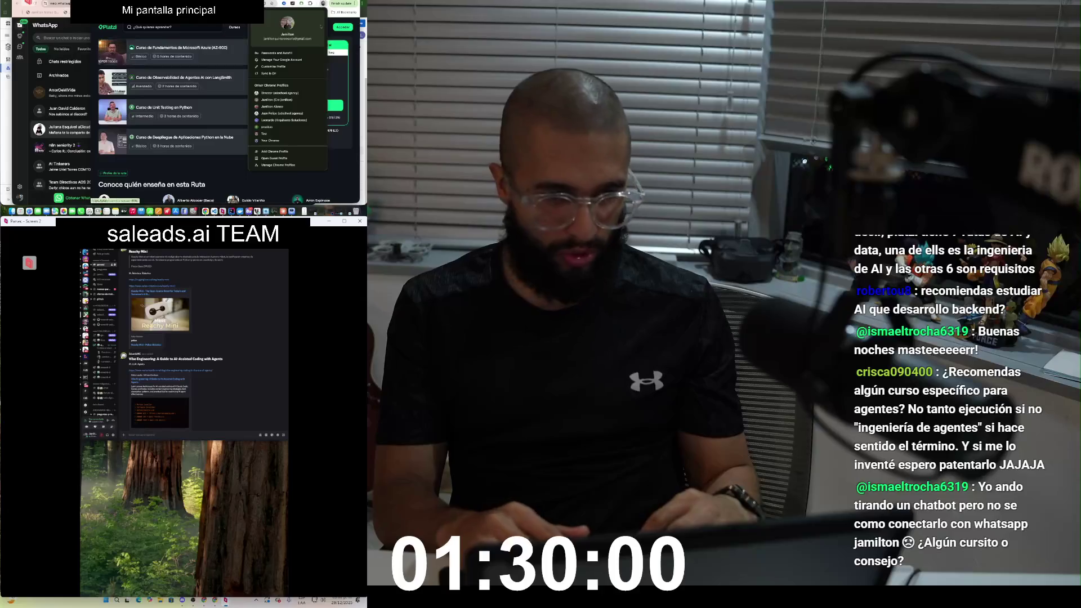
# Step: Review another profile's Google Calendar week from 8 AM, then return to the code editor
pyautogui.press('Escape')
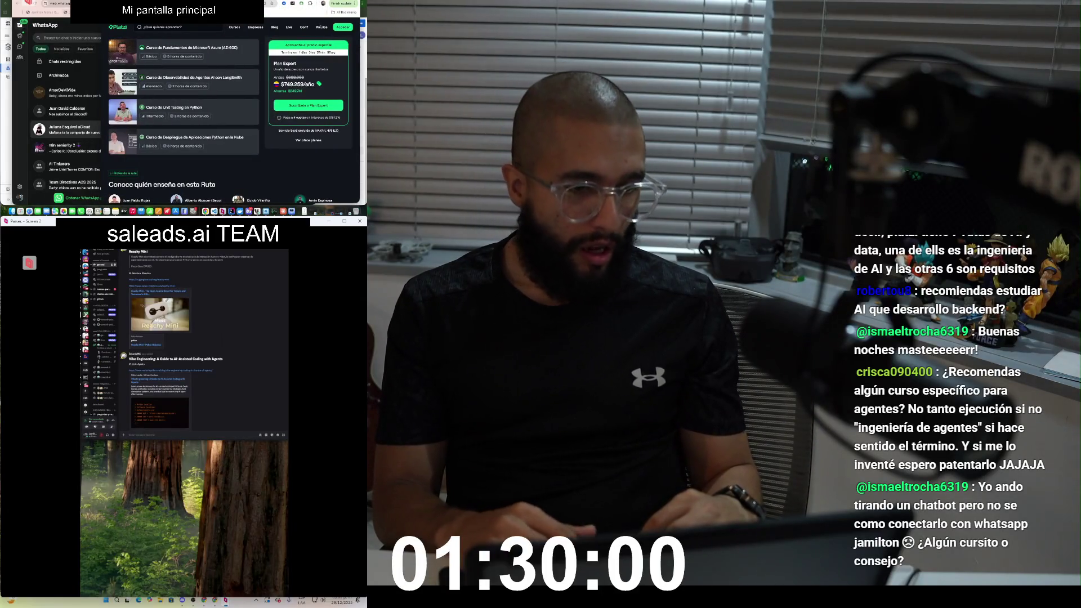
pyautogui.click(323, 4)
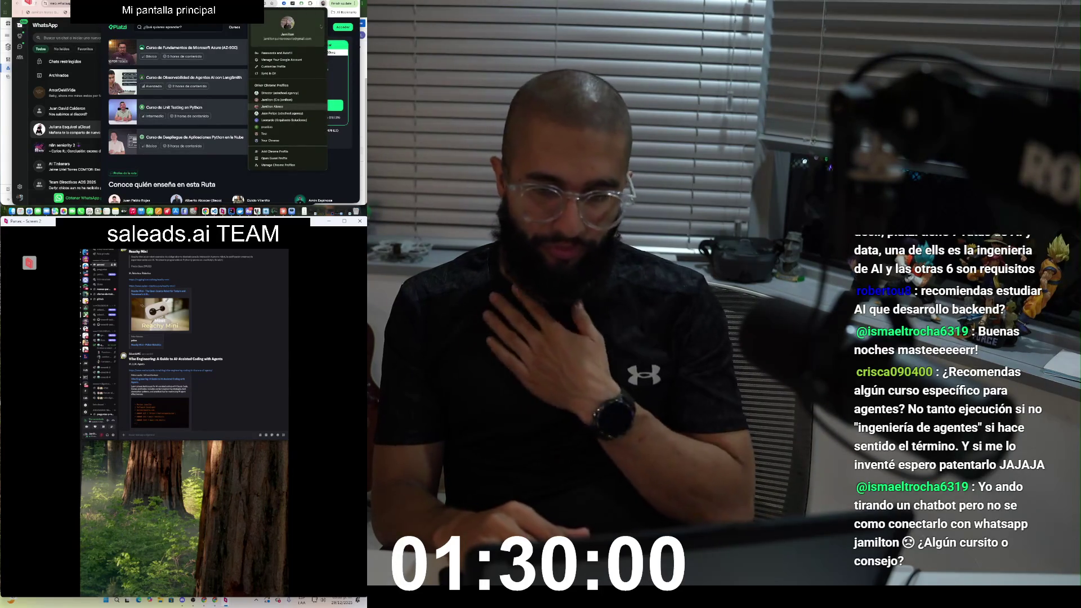
pyautogui.click(276, 100)
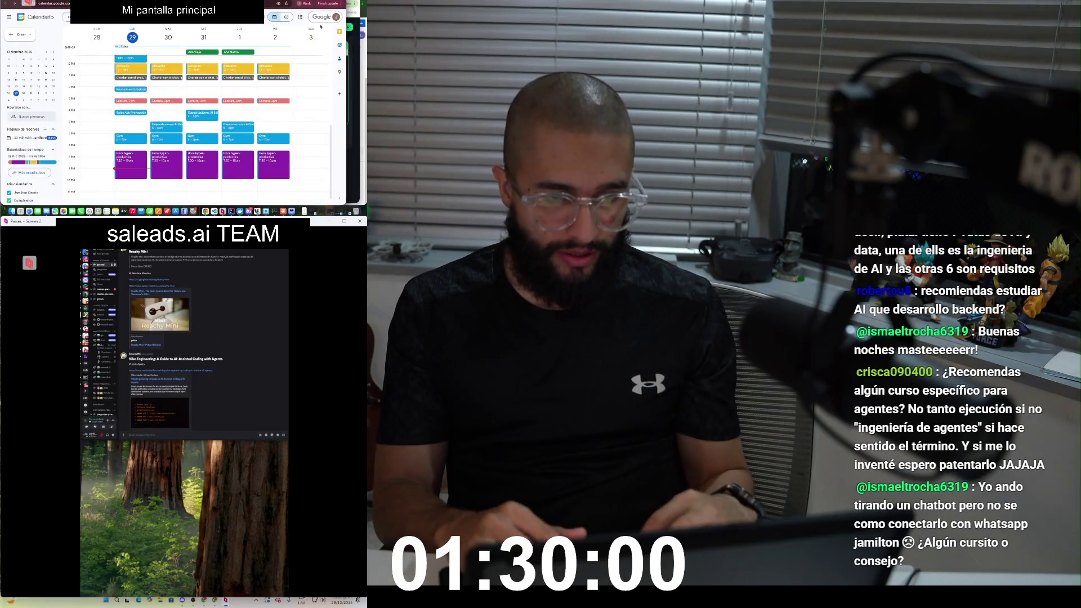
pyautogui.scroll(5, 321, 26)
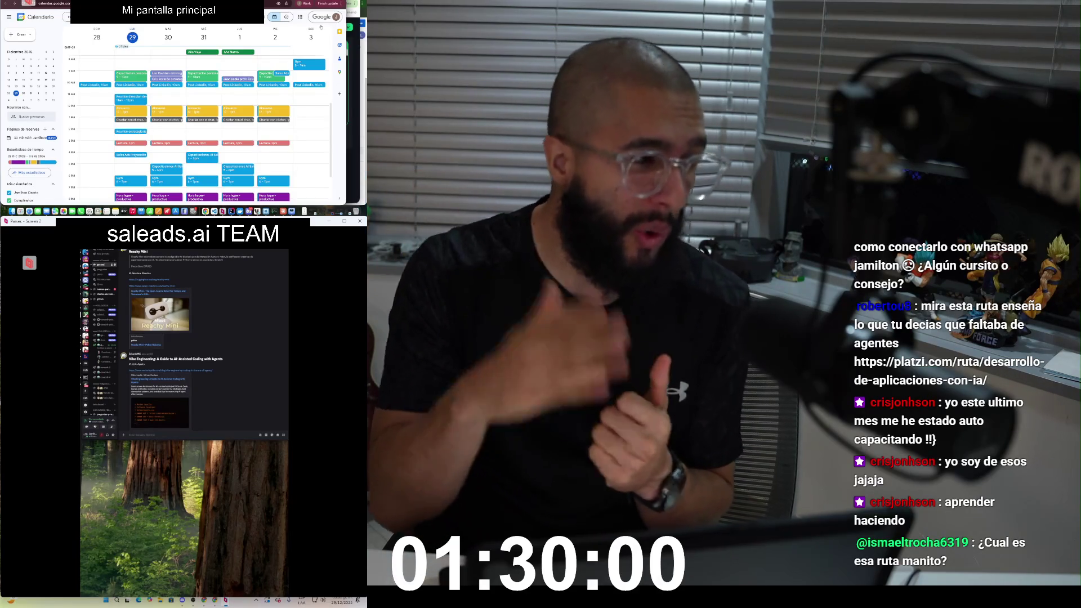
pyautogui.press('super+Tab')
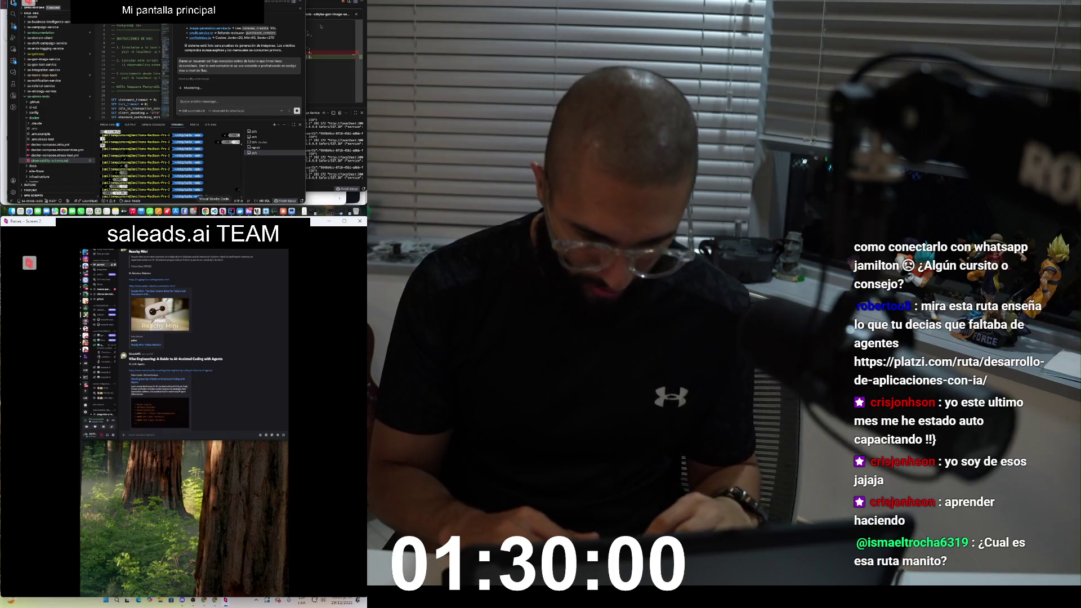
# Step: Bring up the Claude chat and scroll to the Error Logging Service question (13)
pyautogui.press('super+Tab')
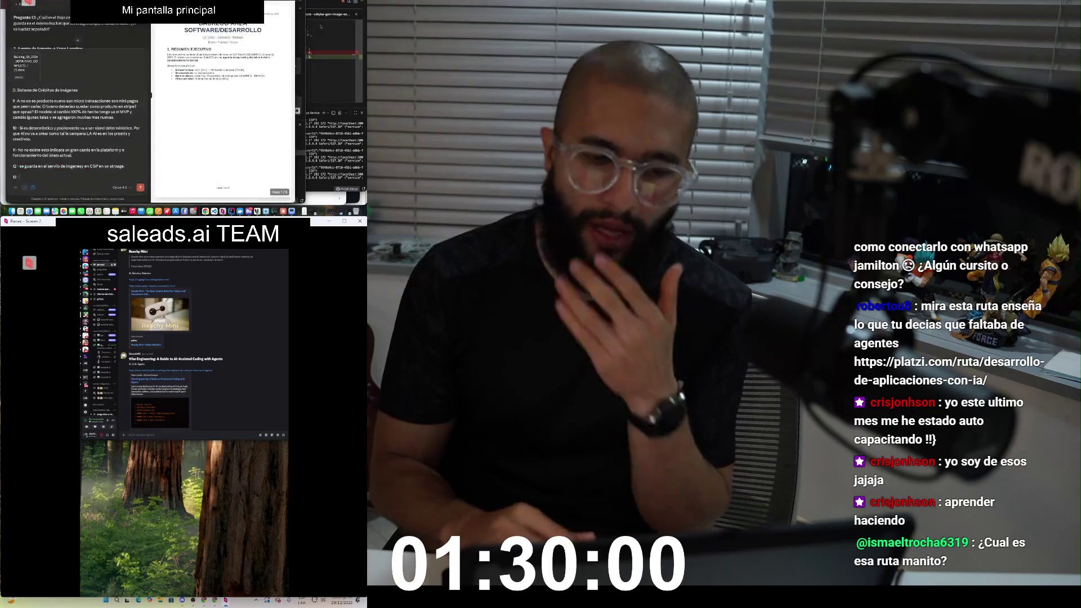
pyautogui.scroll(-2, 79, 28)
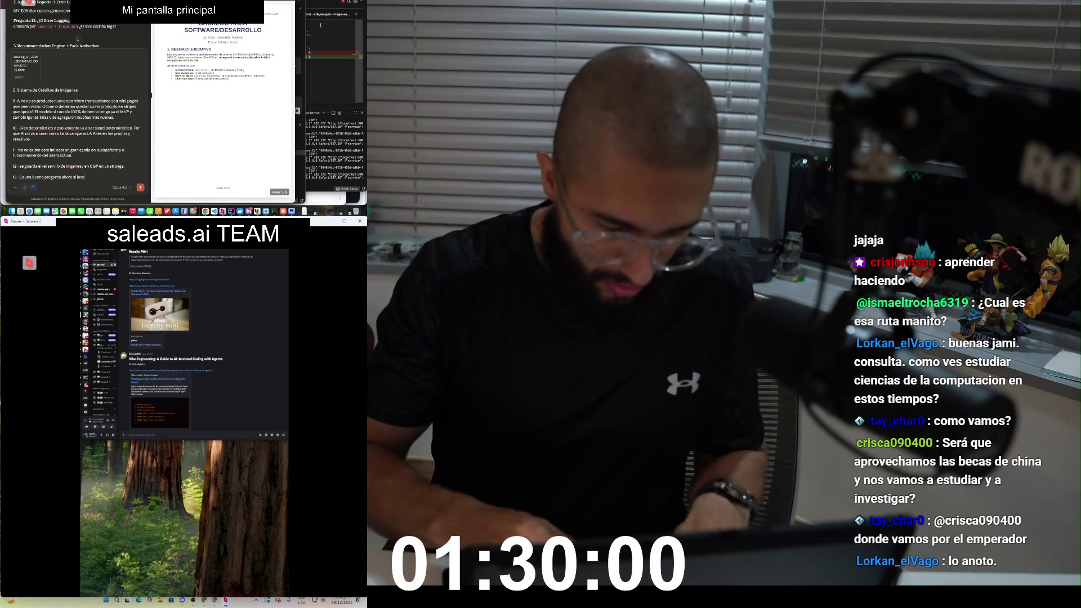
# Step: Continue the unsent answer to question 13 in Claude, typing 'deja losrio'
pyautogui.write('deja los errores por')
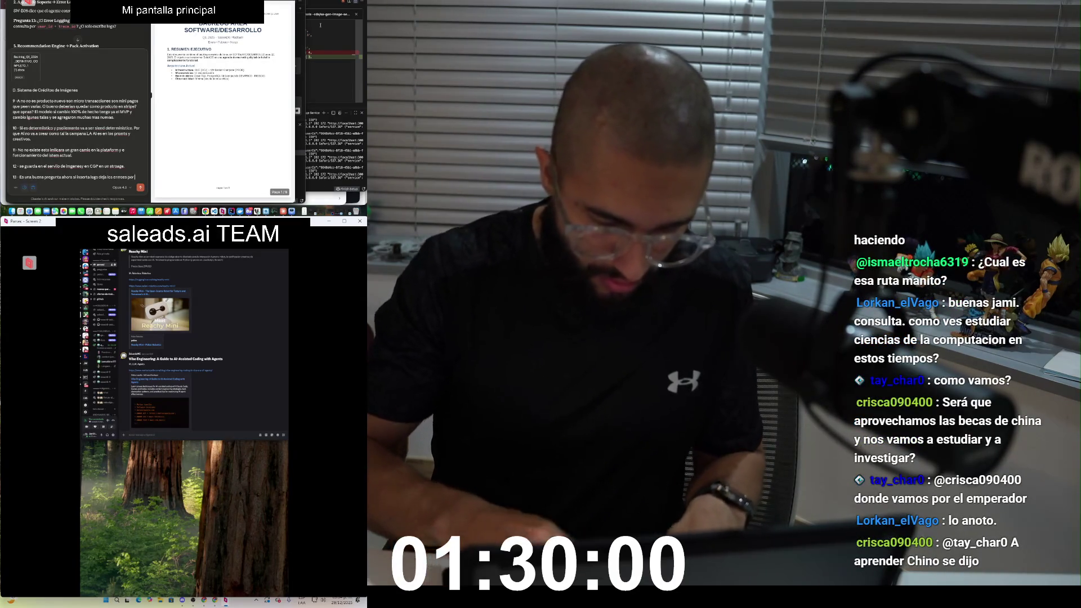
pyautogui.write('io')
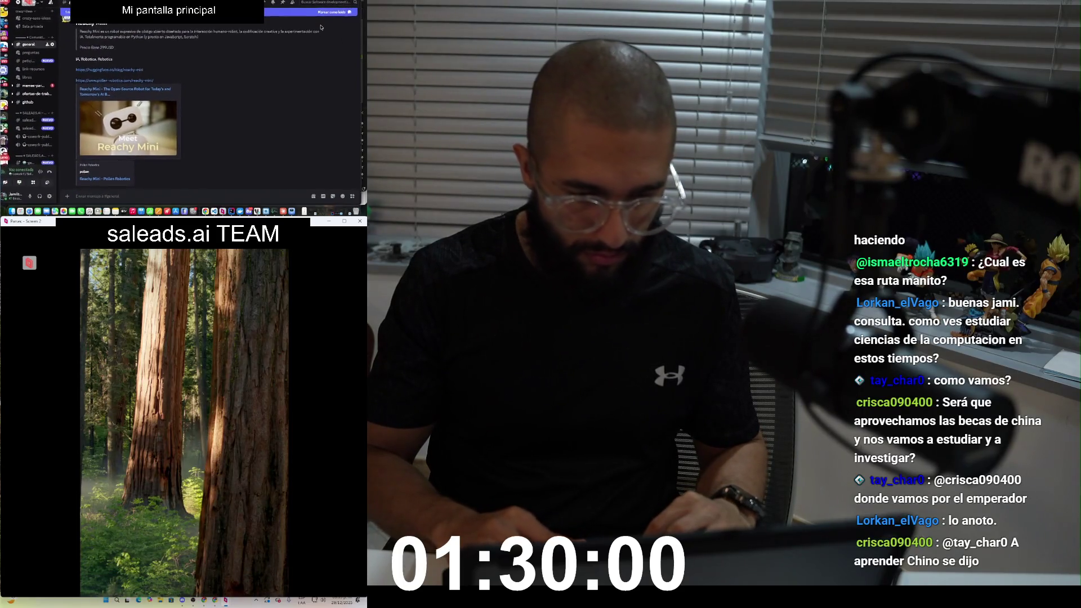
# Step: Watch the teammate's Discord live stream showing the 'Acceso a Monitoring - SaleAds Dev' document
pyautogui.scroll(-5, 30, 85)
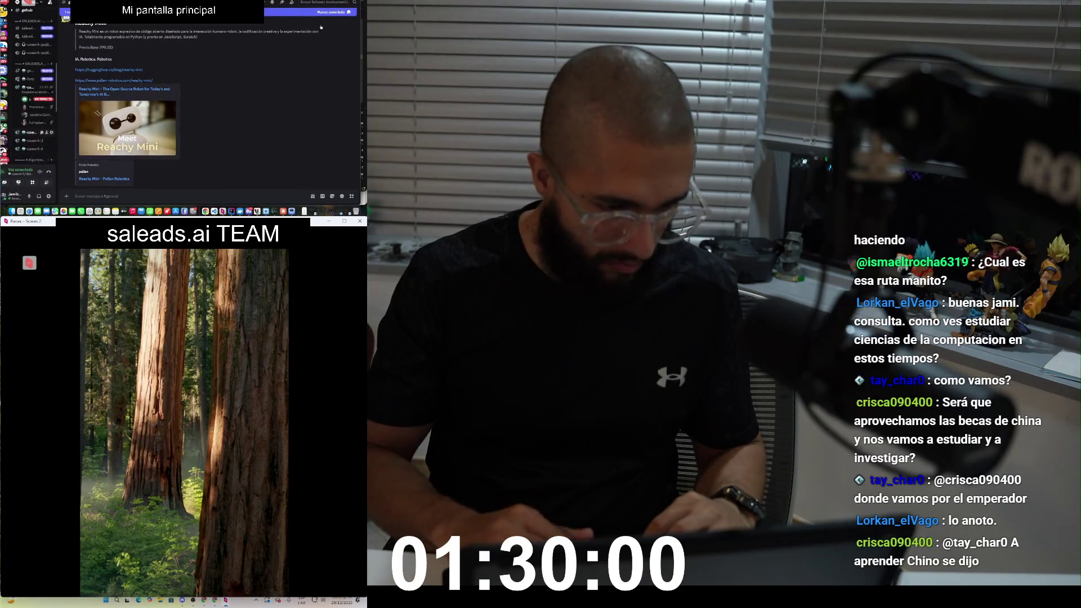
pyautogui.moveTo(34, 76)
pyautogui.click(90, 113)
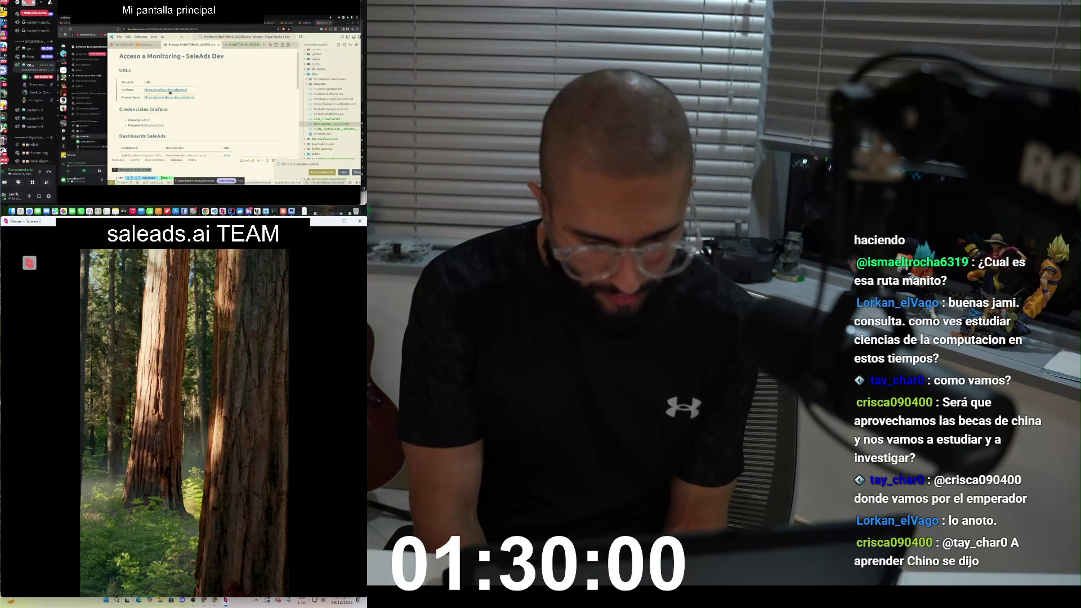
# Step: Open Grafana from the access notes, sign out, and try logging back in with the saved admin account
pyautogui.click(170, 91)
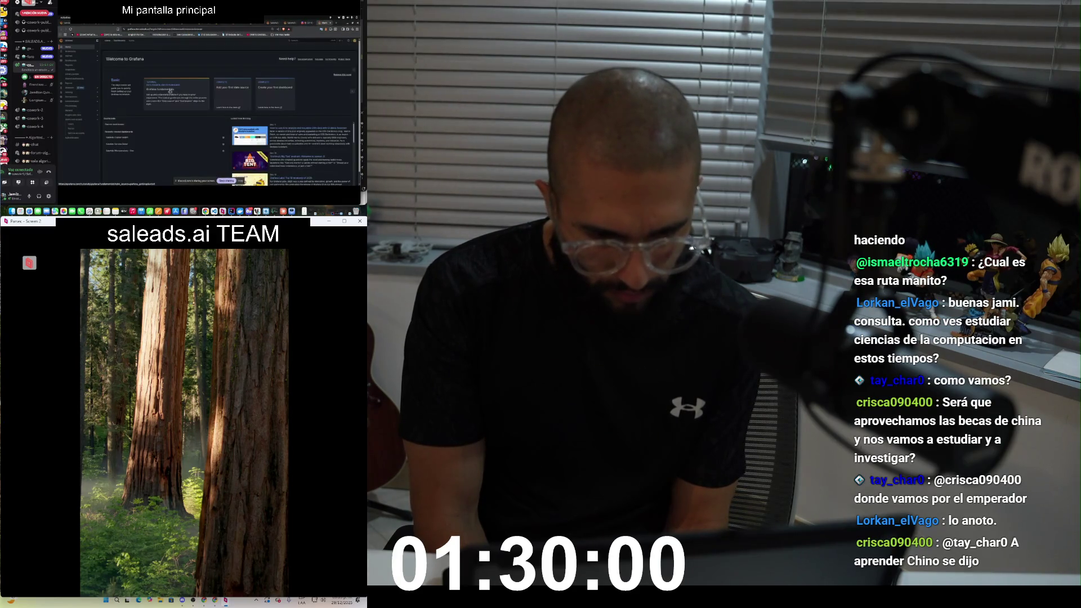
pyautogui.click(354, 41)
pyautogui.click(334, 83)
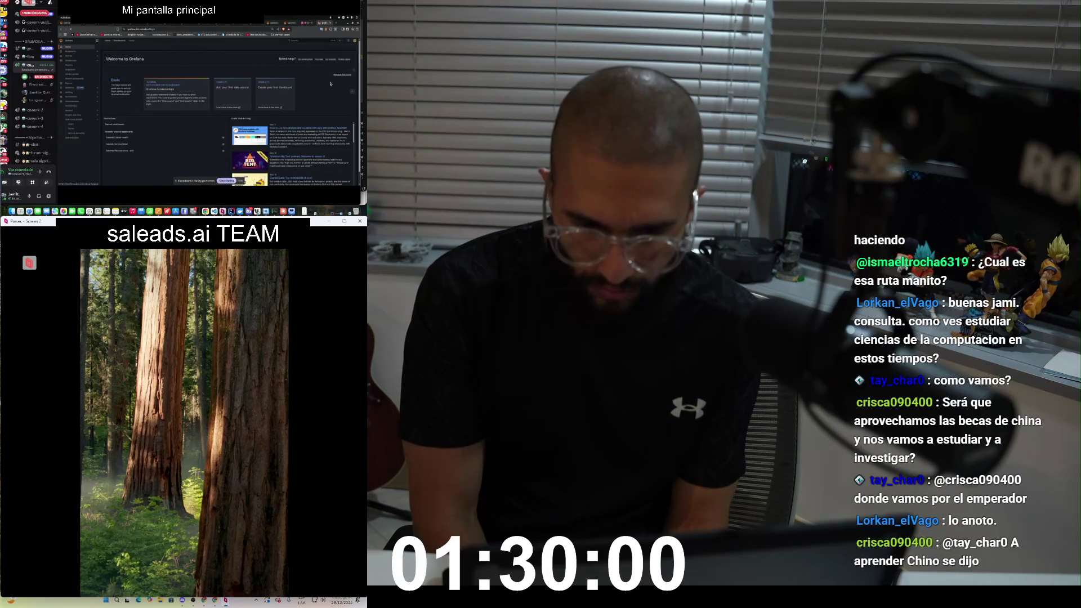
pyautogui.click(207, 120)
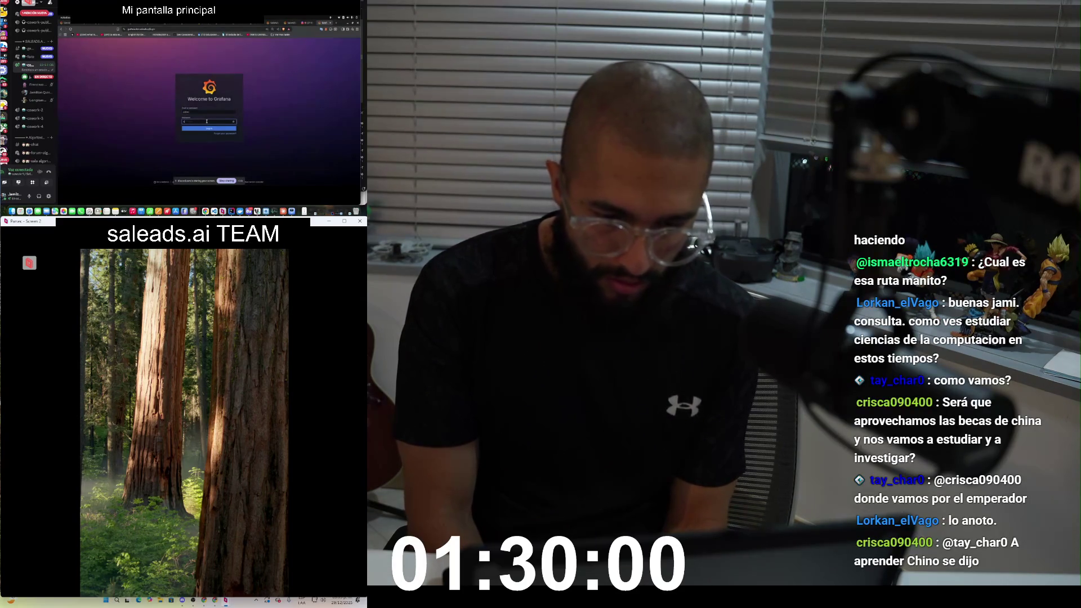
pyautogui.press('Return')
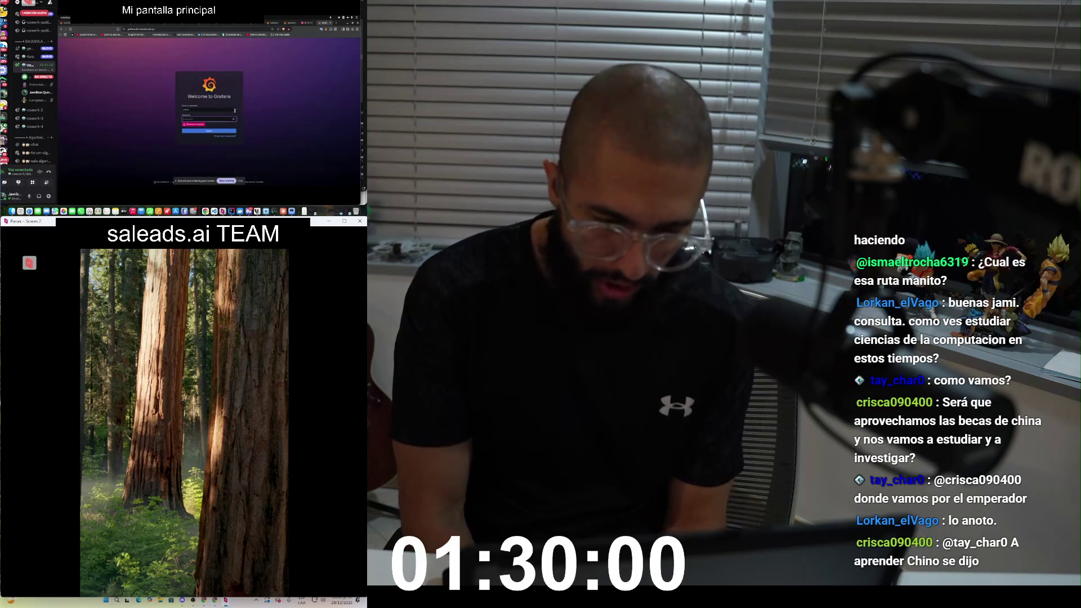
# Step: Close the extra Grafana window, bring Grafana back from behind Spotify, and show the Dashboards list's tags
pyautogui.press('super')
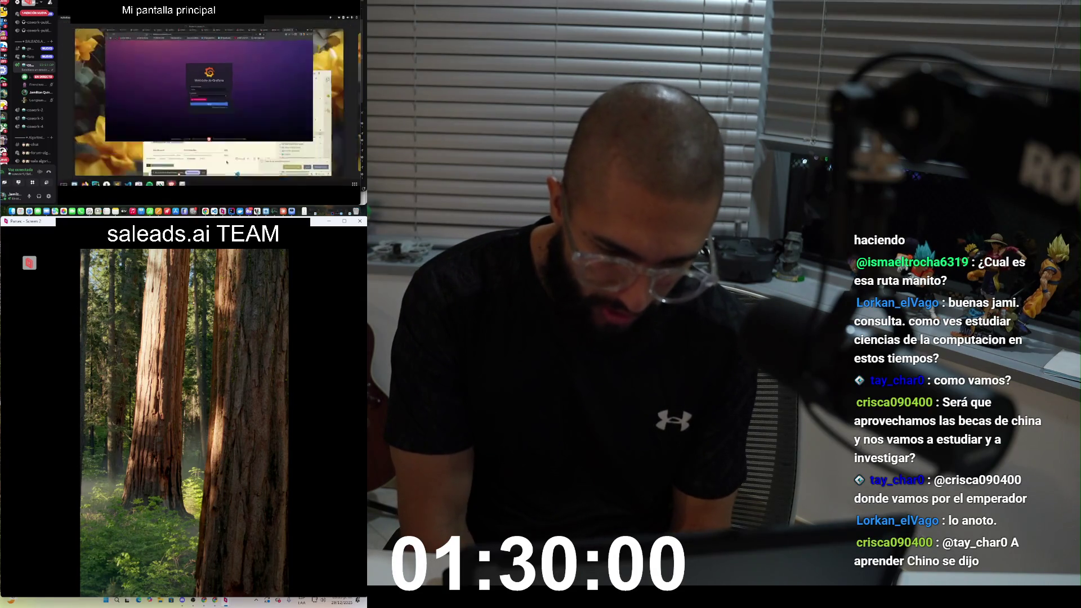
pyautogui.middleClick(202, 89)
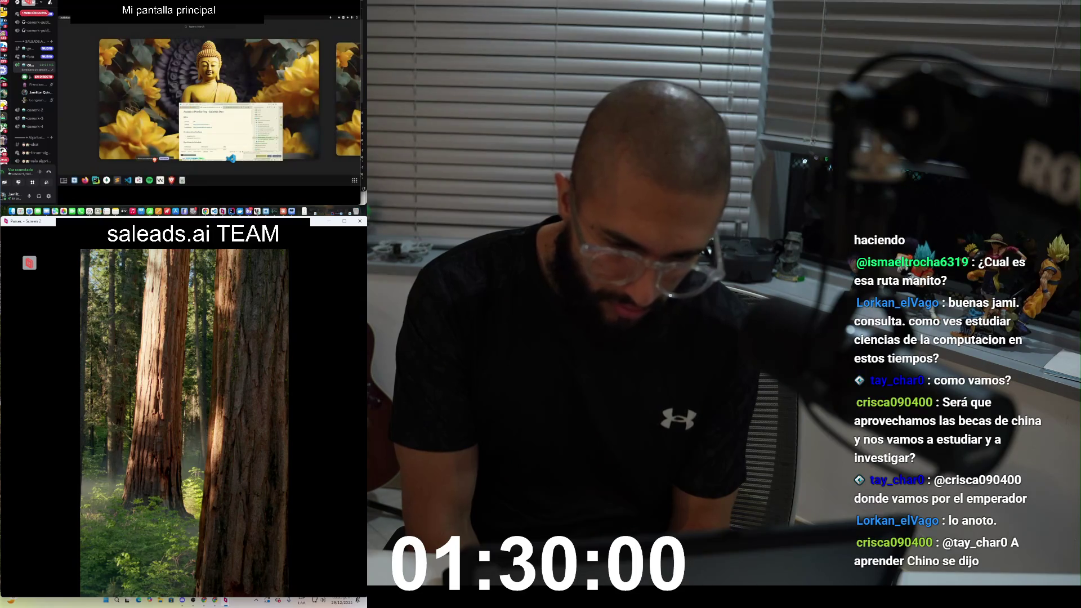
pyautogui.click(220, 120)
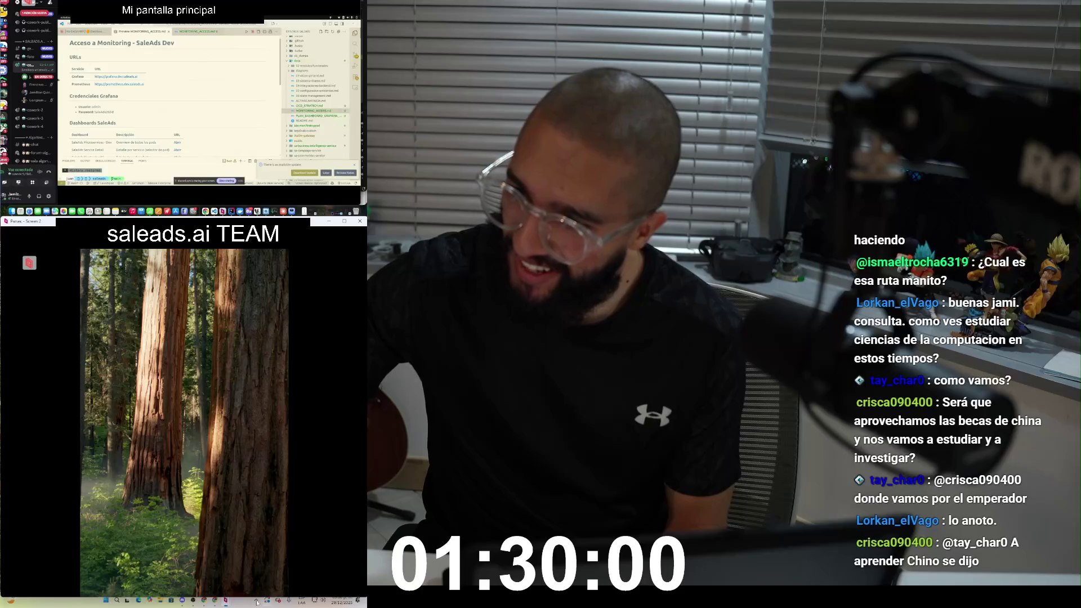
pyautogui.click(216, 604)
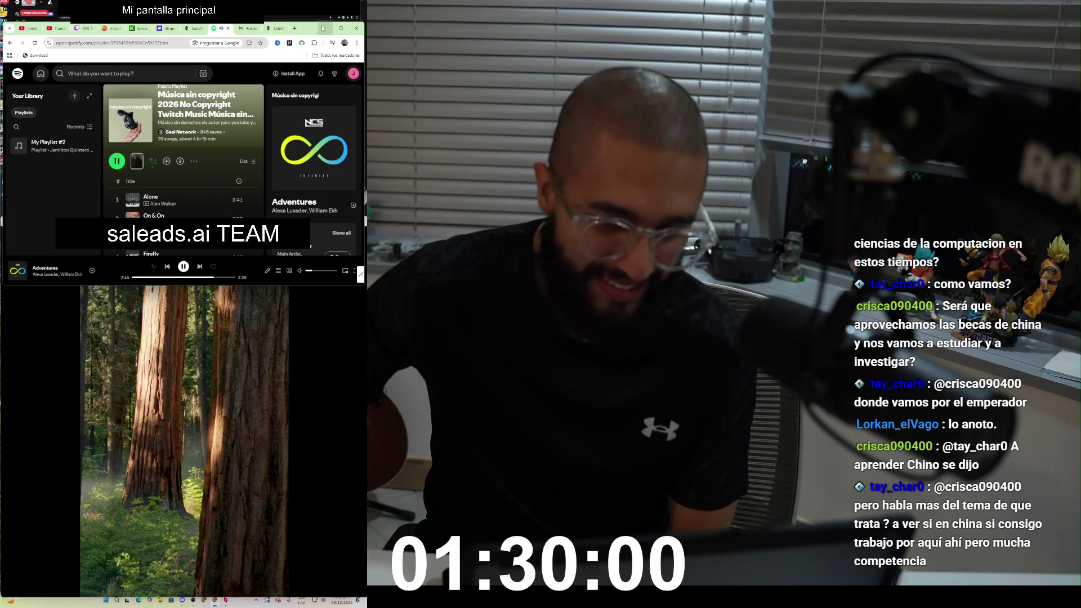
pyautogui.click(323, 28)
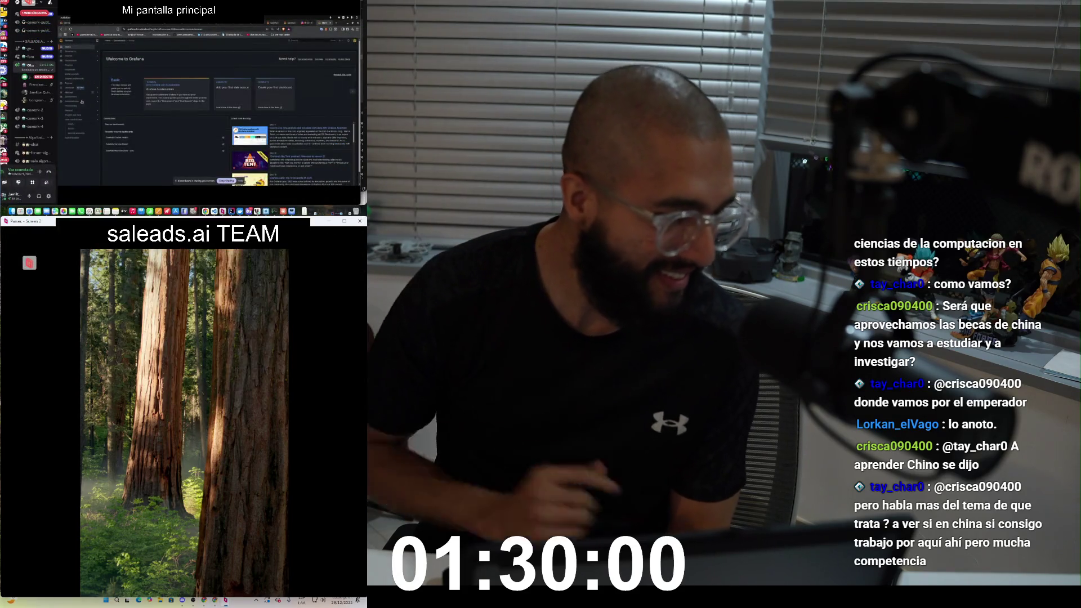
pyautogui.click(72, 62)
pyautogui.click(117, 67)
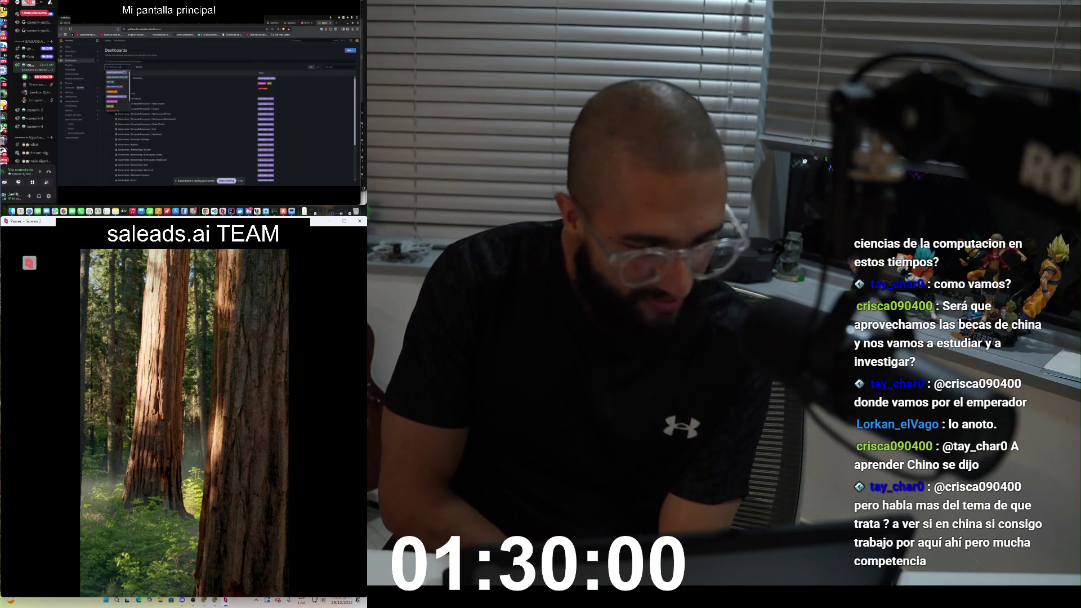
# Step: Filter dashboards by a tag, open the first one, and select the Ready Containers panel title
pyautogui.click(114, 92)
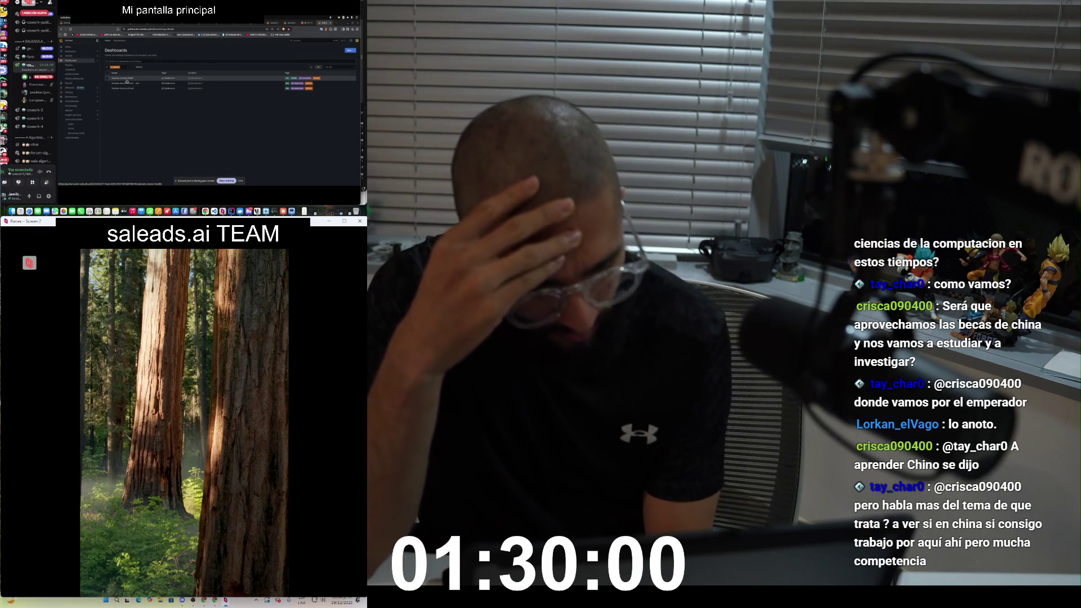
pyautogui.click(129, 79)
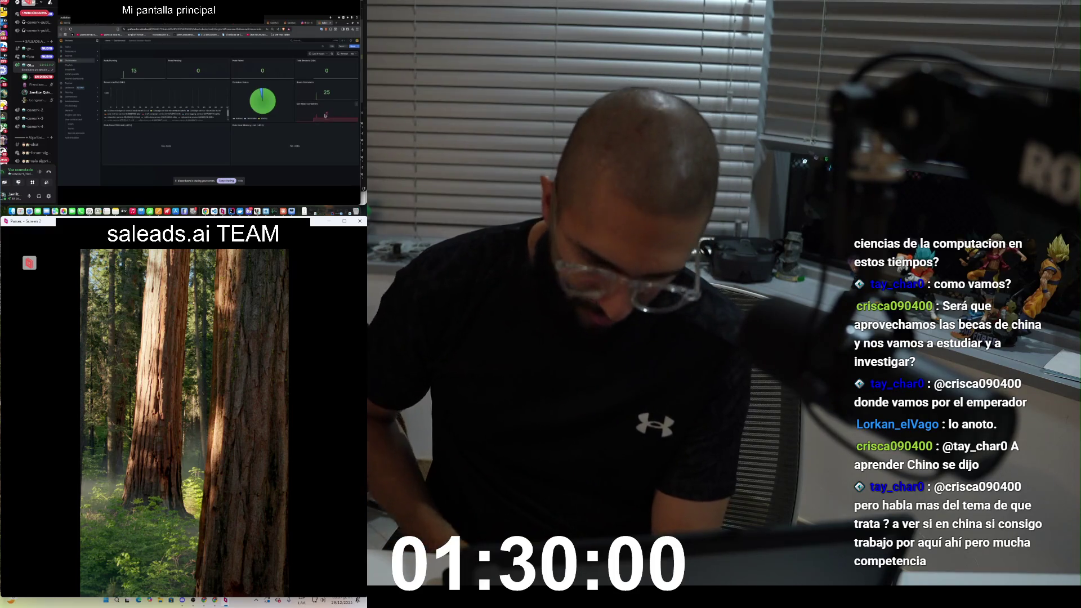
pyautogui.tripleClick(297, 104)
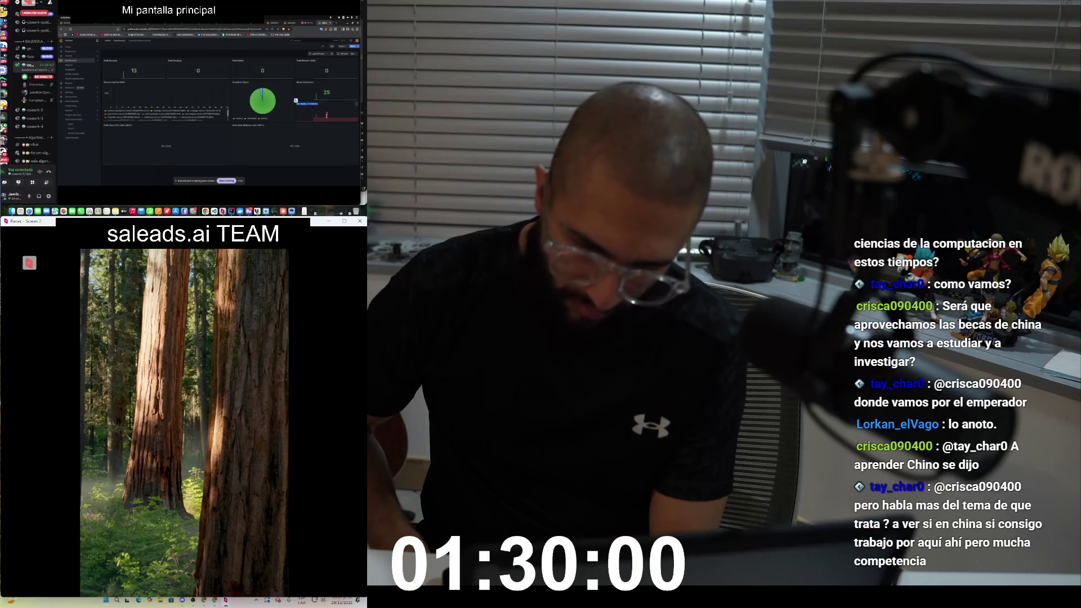
pyautogui.click(320, 108)
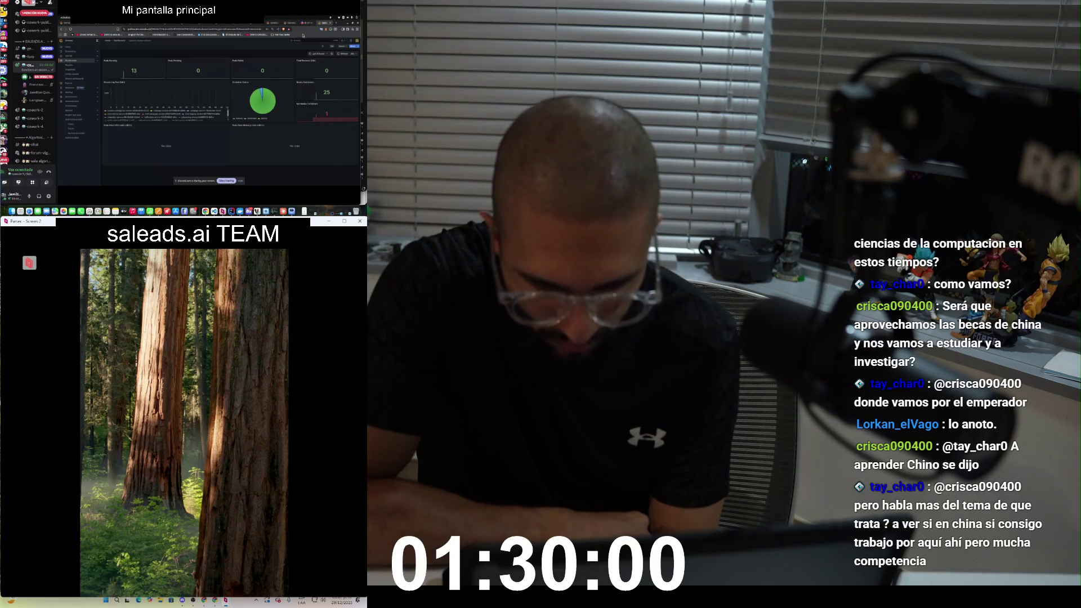
# Step: Read the graph values on the dashboard showing 14 pods running and 1.26% CPU
pyautogui.moveTo(316, 120)
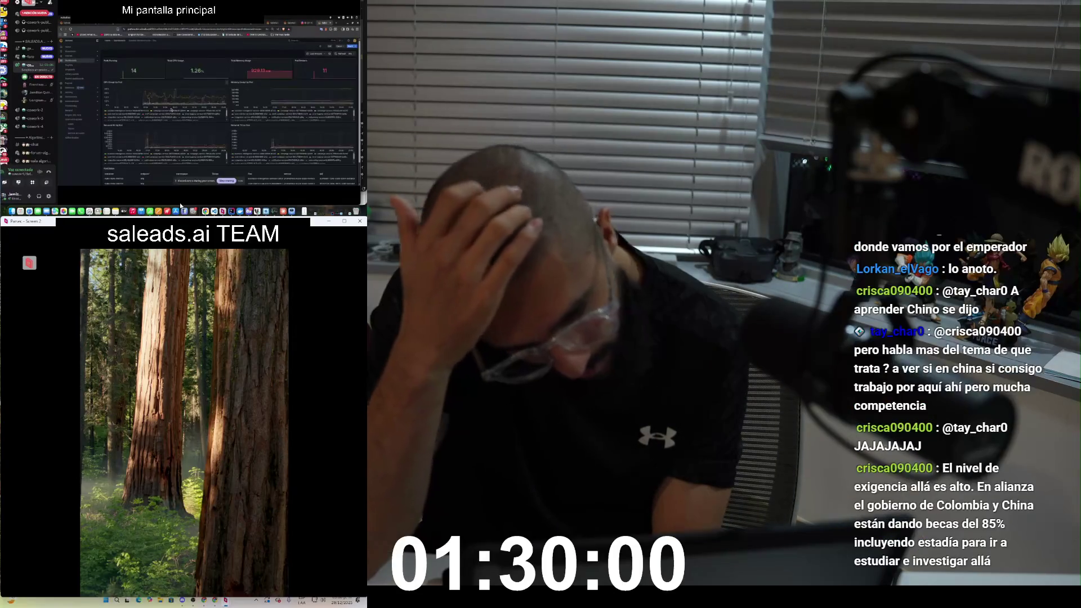
# Step: Scroll down and up through the dashboard's time-series charts and the running pods table
pyautogui.scroll(-5, 201, 114)
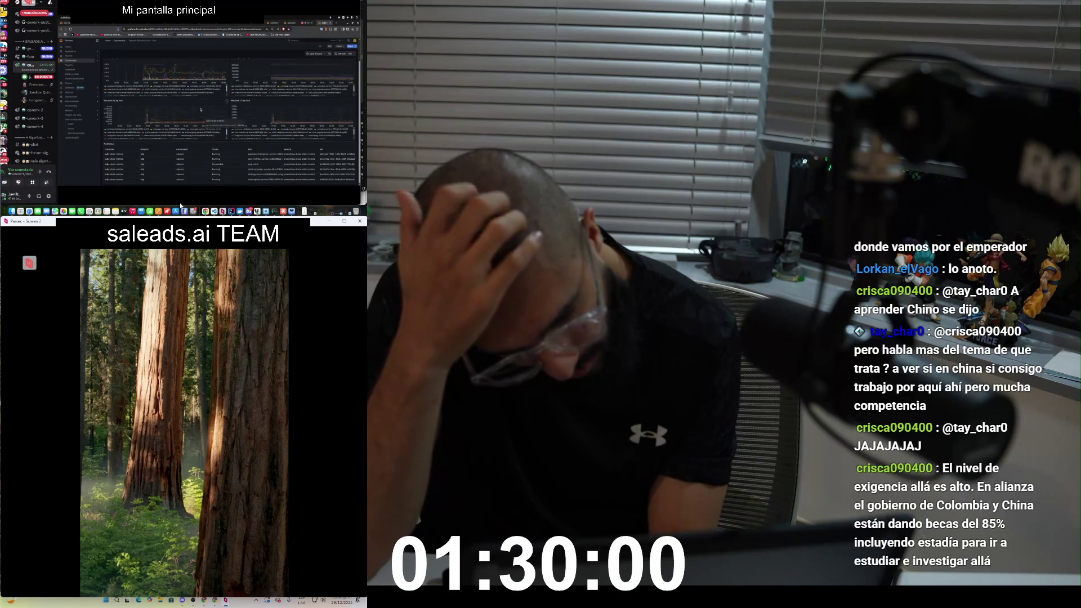
pyautogui.scroll(5, 200, 108)
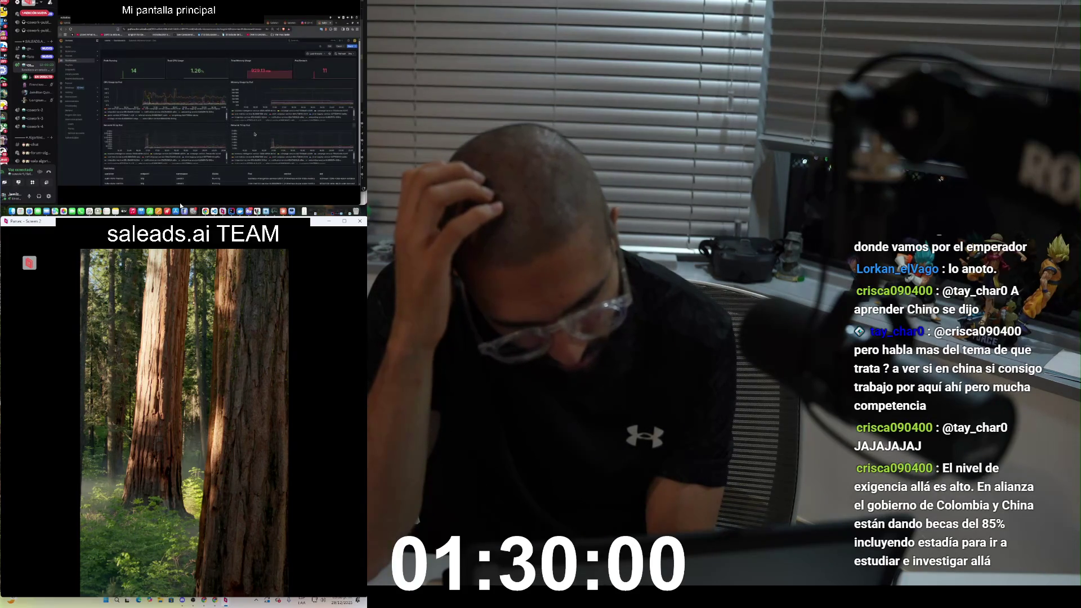
pyautogui.scroll(-3, 254, 134)
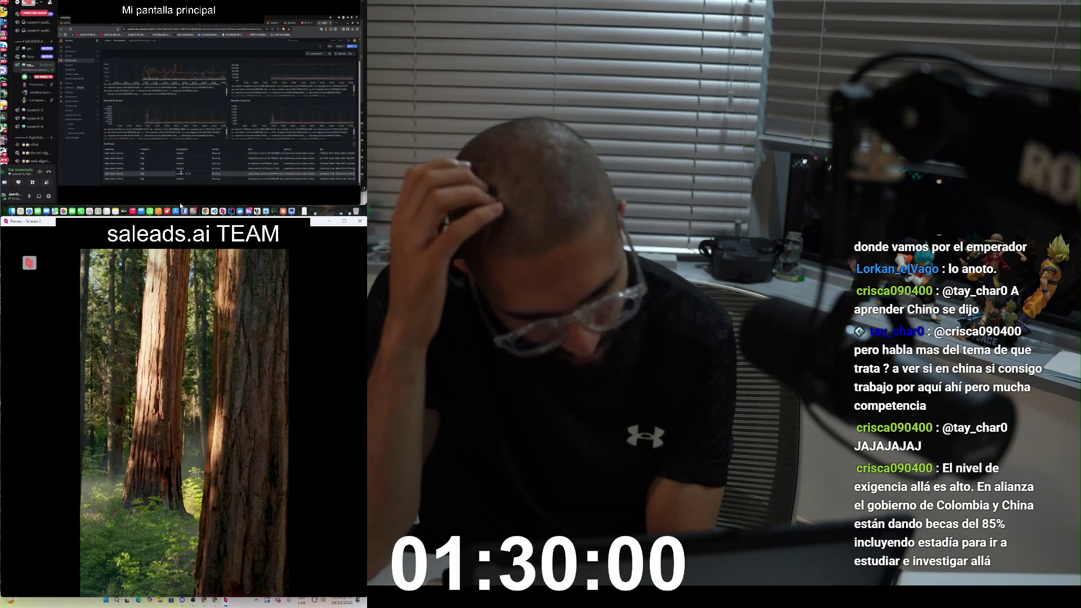
pyautogui.scroll(3, 250, 144)
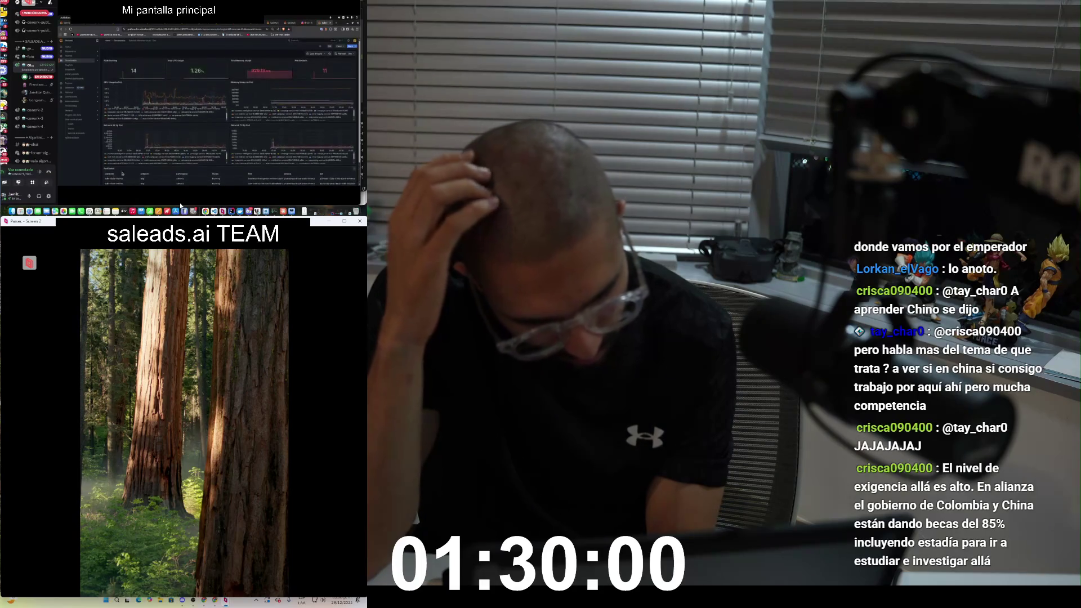
pyautogui.scroll(-3, 250, 143)
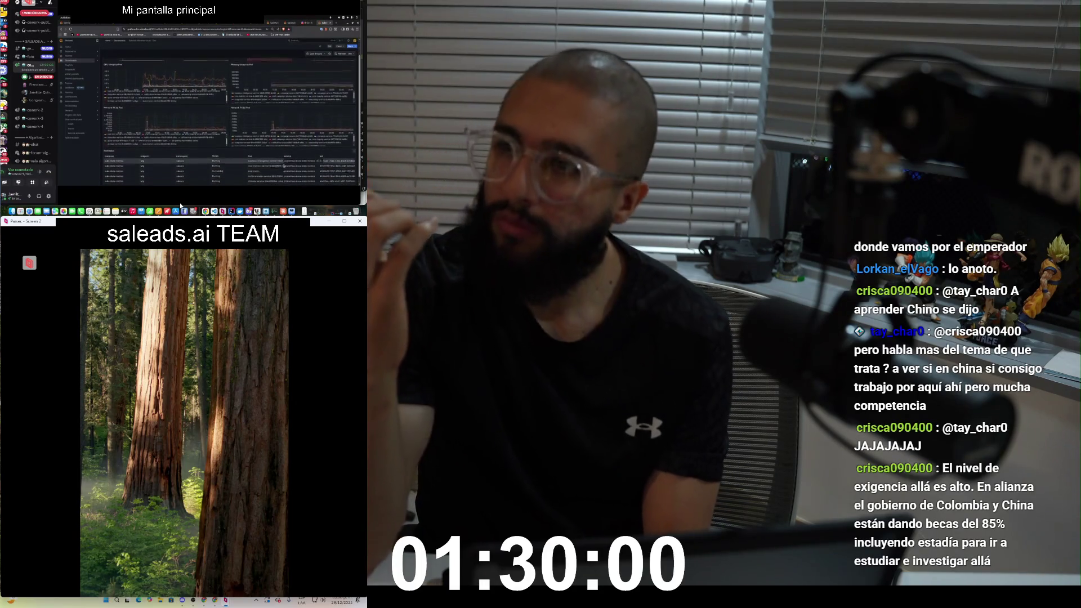
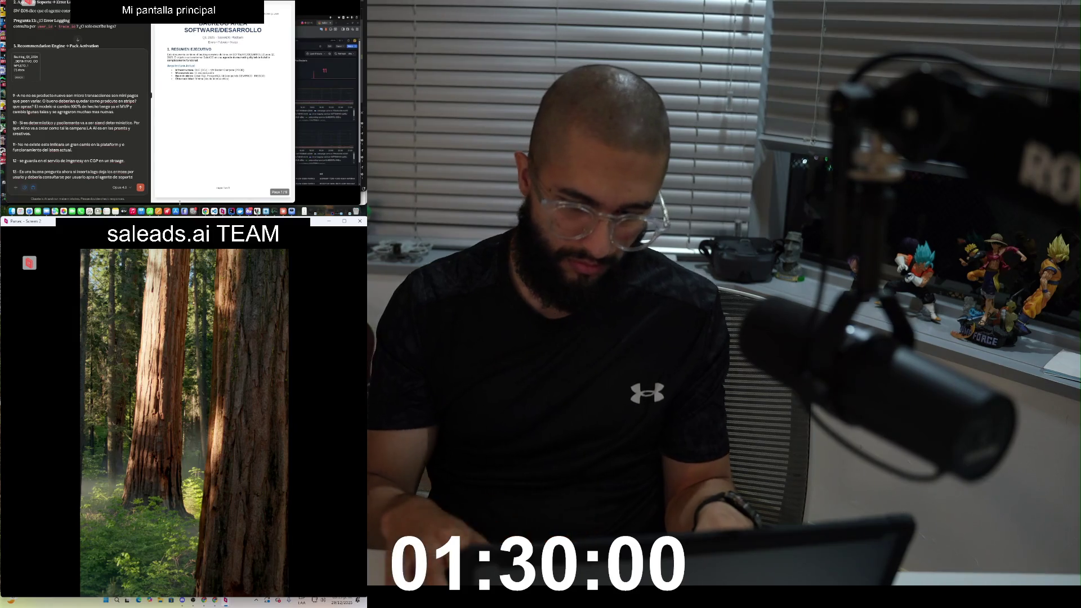
# Step: On a new line, start item '14-' saying the pack doesn't exist yet and must be built
pyautogui.hotkey('shift', 'Return')
pyautogui.hotkey('shift', 'Return')
pyautogui.scroll(-2, 76, 28)
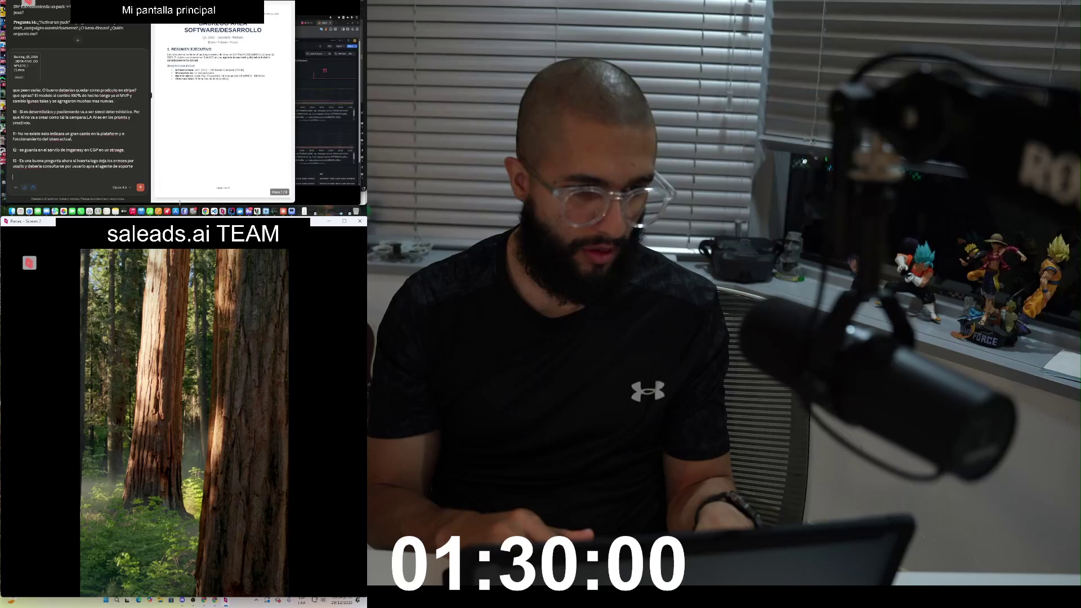
pyautogui.write('14-')
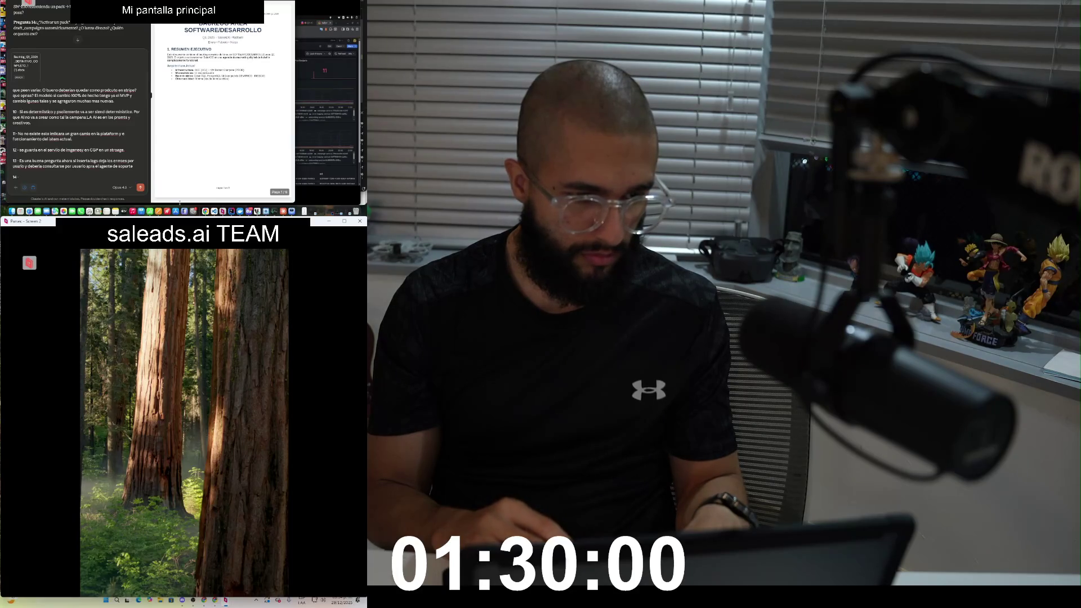
pyautogui.write('Hpoy el pack no eiste tocar construirlo')
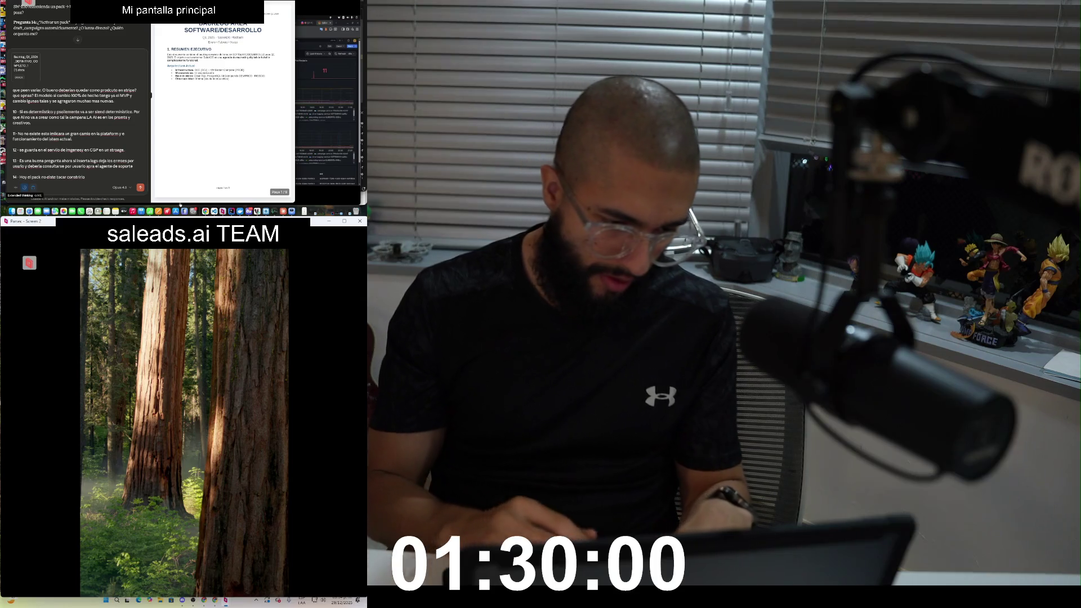
# Step: Correct the typos in item 14, continue the answer, and bring the Grafana dashboard onto the shared screen
pyautogui.press('BackSpace')
pyautogui.press('BackSpace')
pyautogui.press('BackSpace')
pyautogui.write('ste')
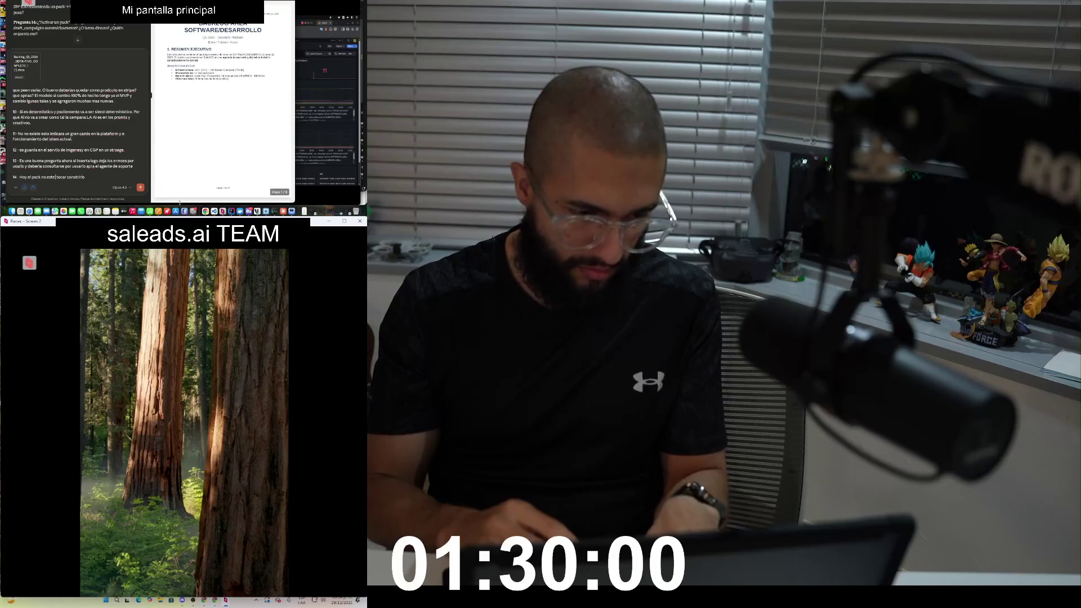
pyautogui.press('BackSpace')
pyautogui.write('a')
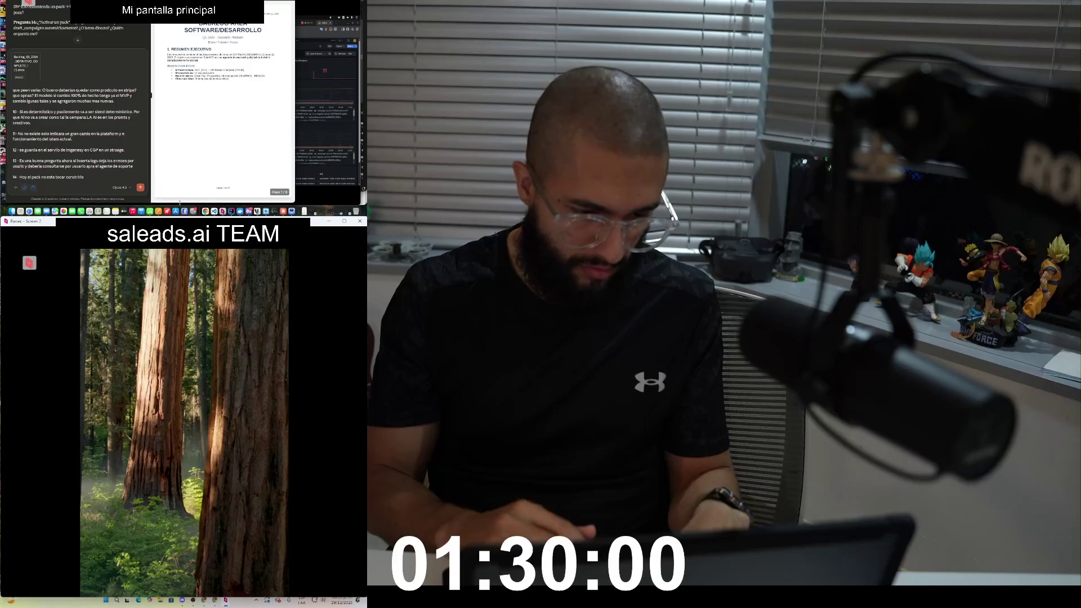
pyautogui.write(' y modi')
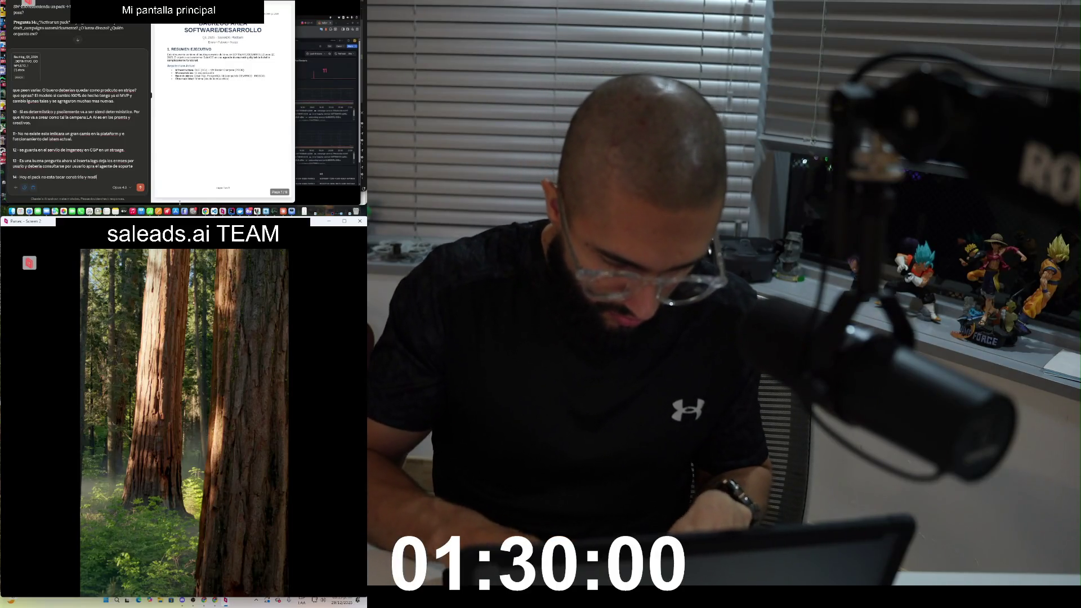
pyautogui.write('fica. Y es un buen punto')
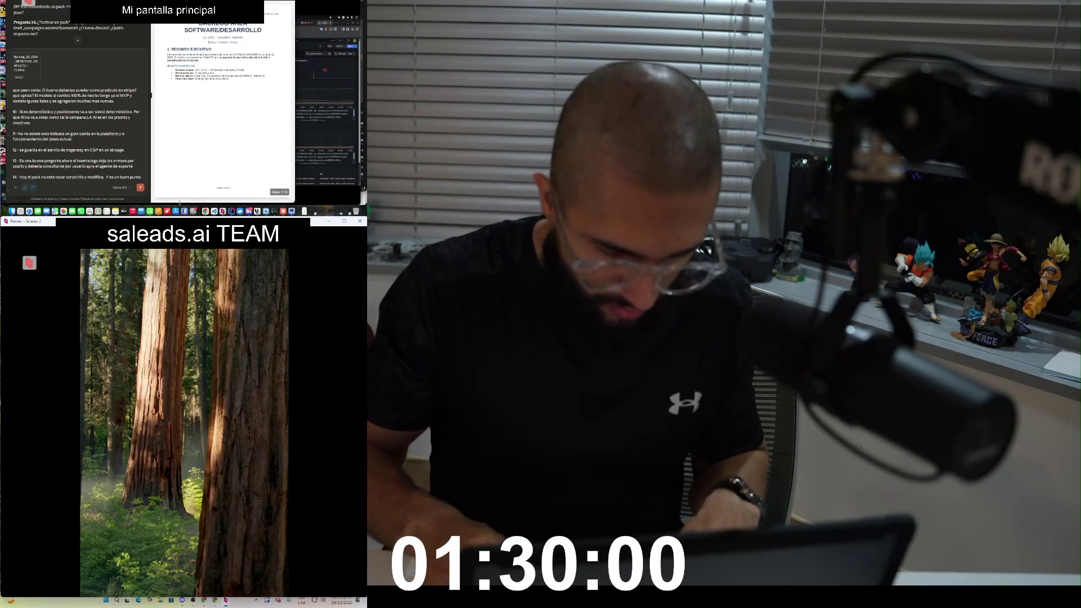
pyautogui.write('mo debria quedar? crea multip')
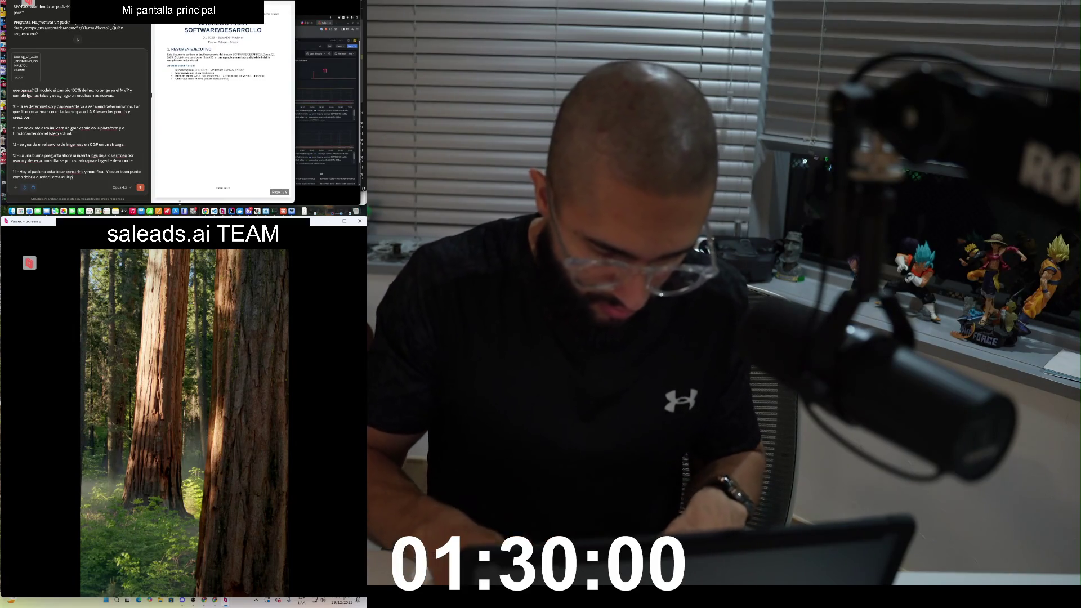
pyautogui.press('super+Tab')
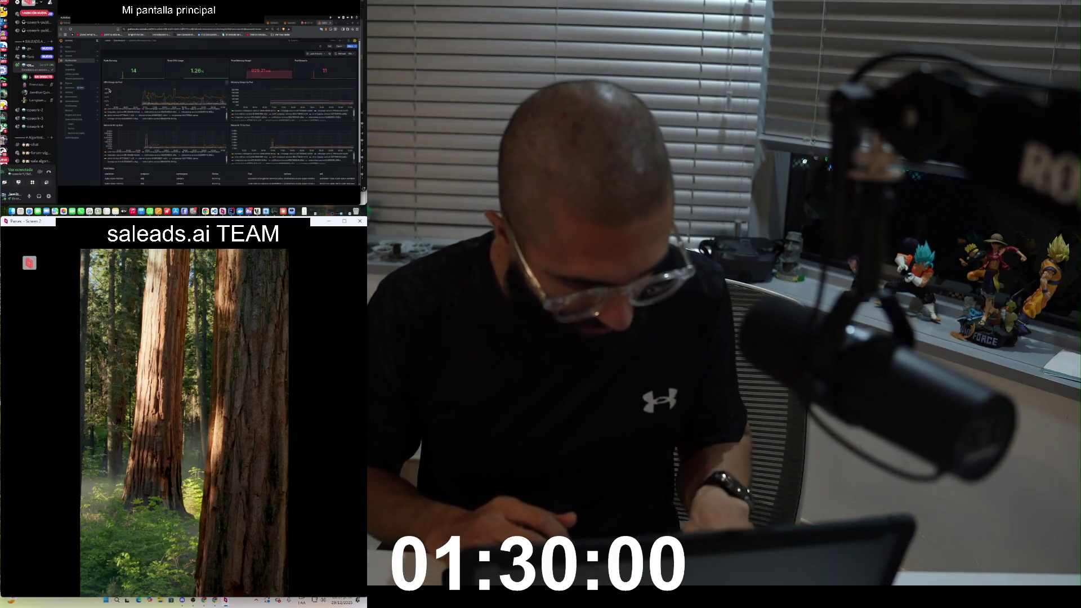
# Step: Back in Claude, add the remark about what breaks less to answer 14
pyautogui.press('super+Tab')
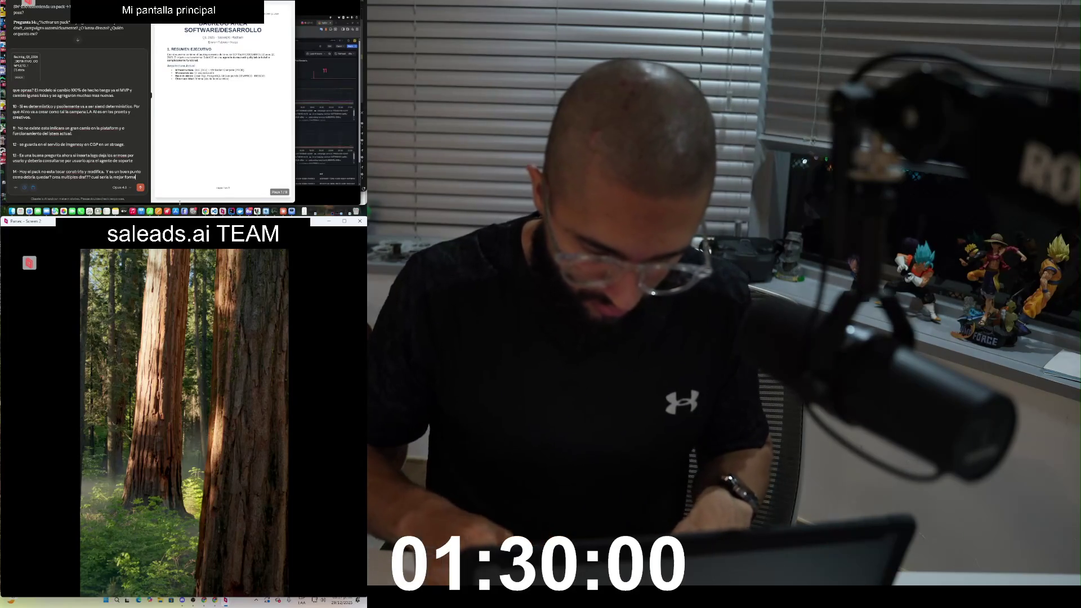
pyautogui.write('? que seri ams optimo? que nos rompe menos.')
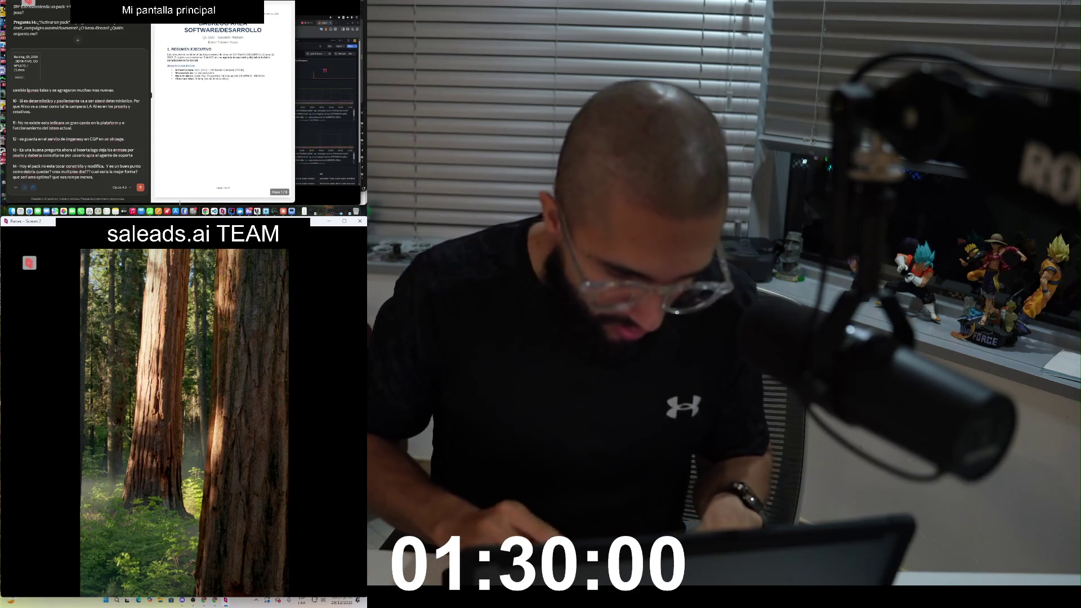
pyautogui.press('super+Tab')
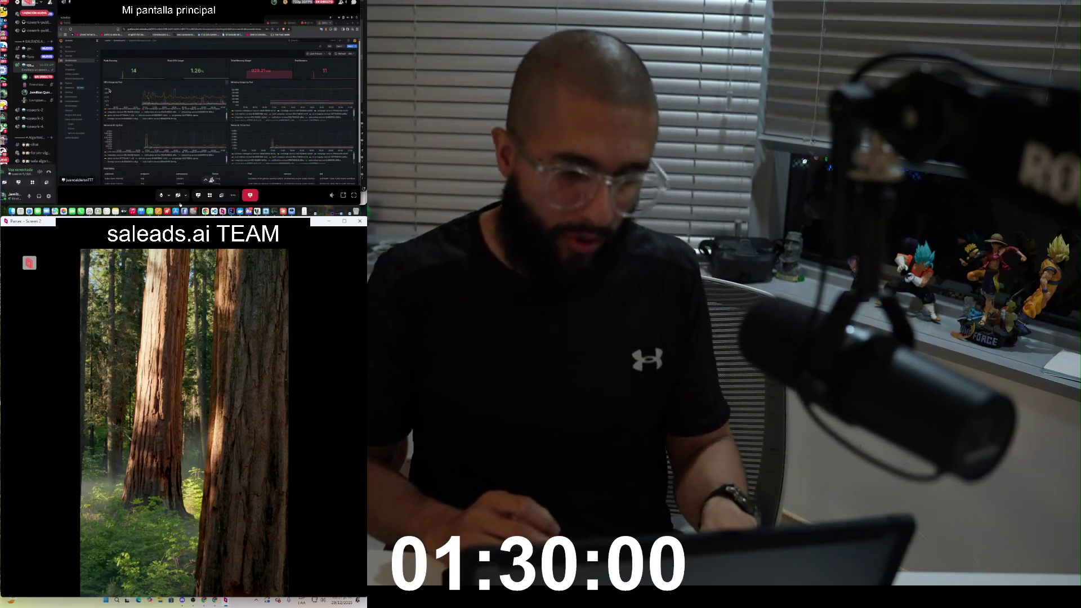
# Step: Add 'El que orquesta ahora es' to answer 14, ending on the Grafana dashboard
pyautogui.press('super+Tab')
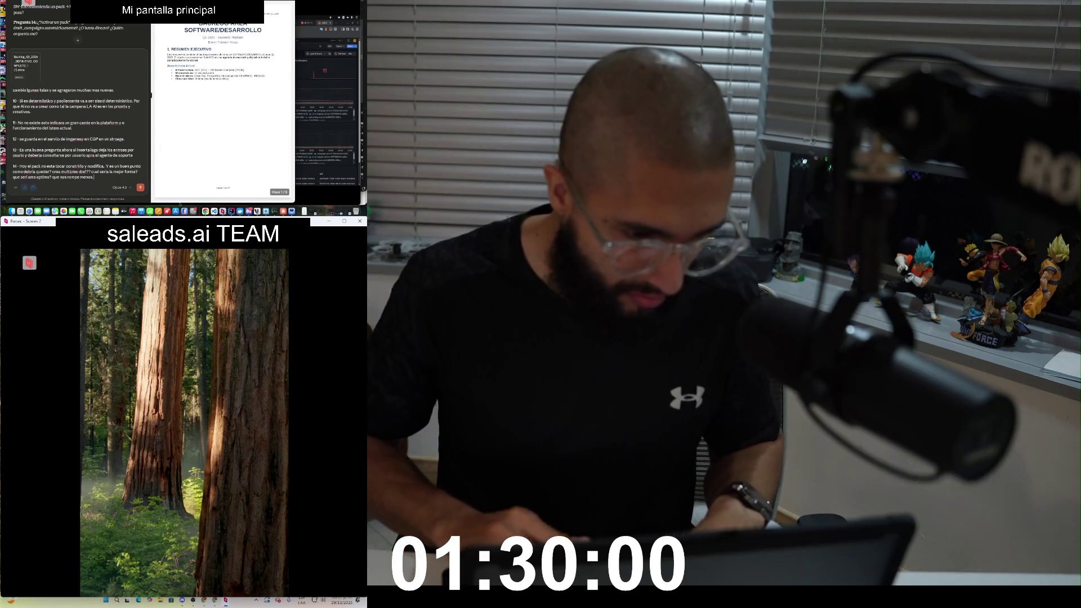
pyautogui.write('El que or')
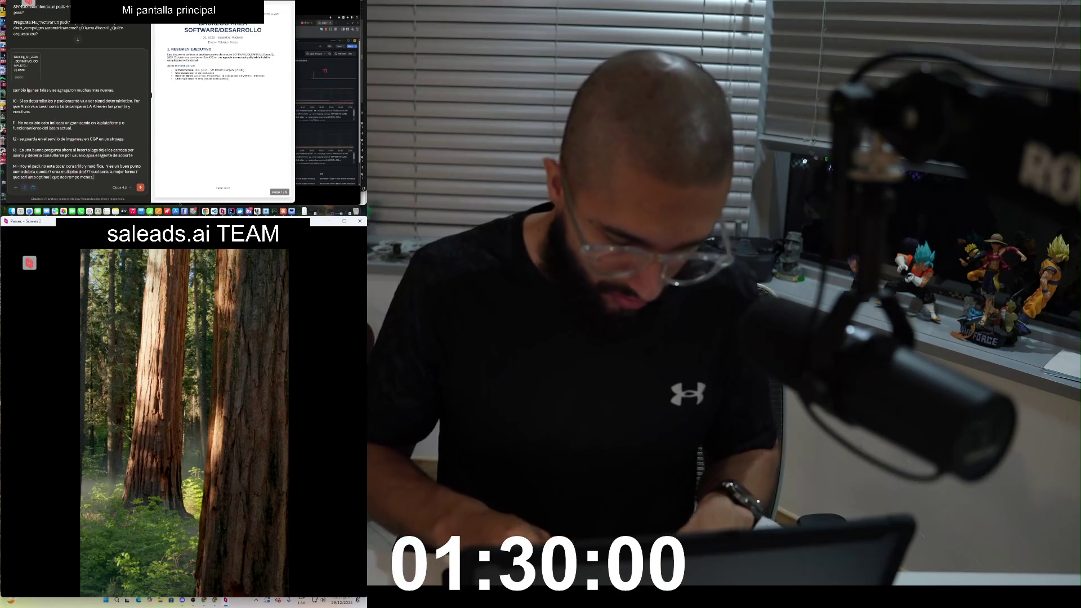
pyautogui.write('questa ahora es')
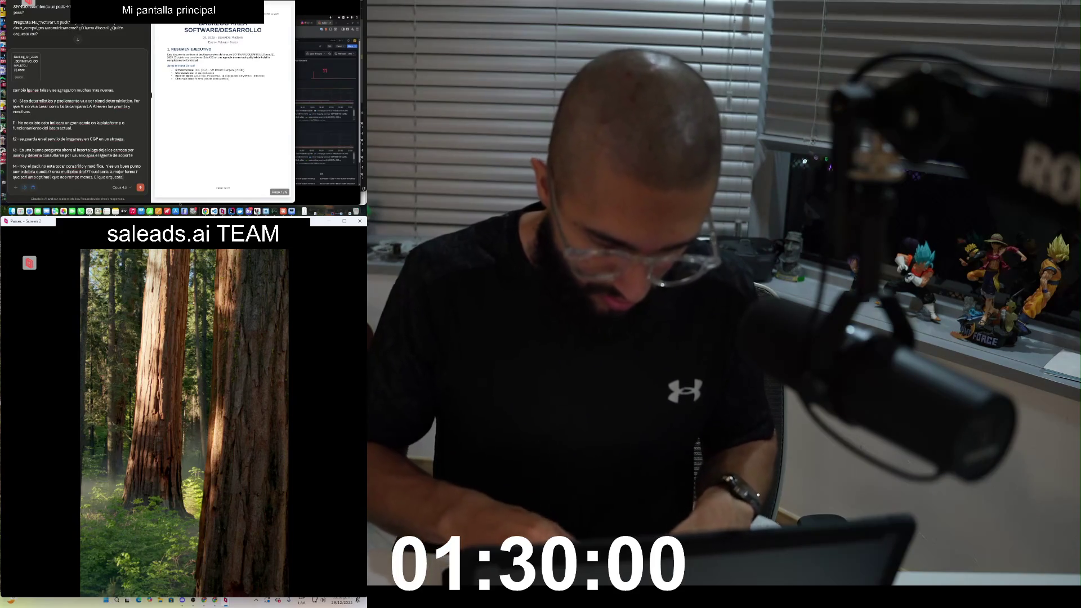
pyautogui.press('super+Tab')
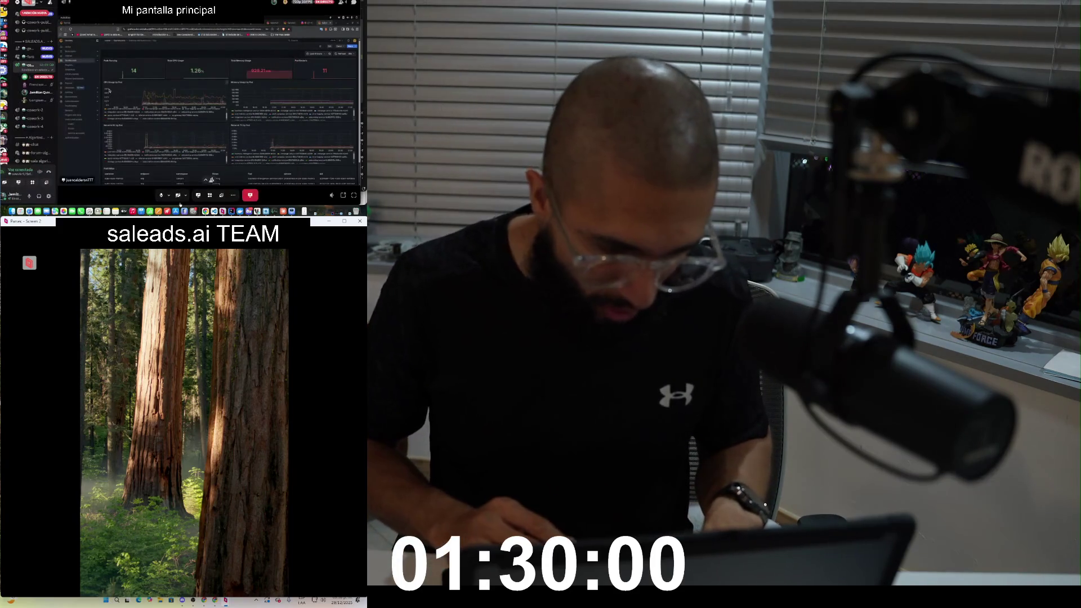
pyautogui.press('super+Tab')
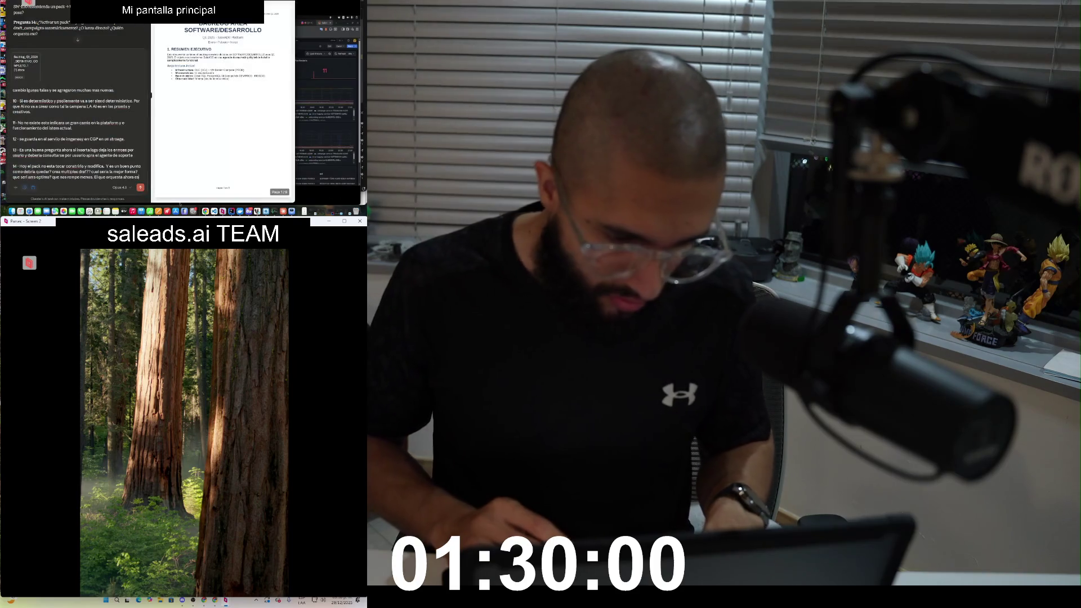
pyautogui.press('super+Tab')
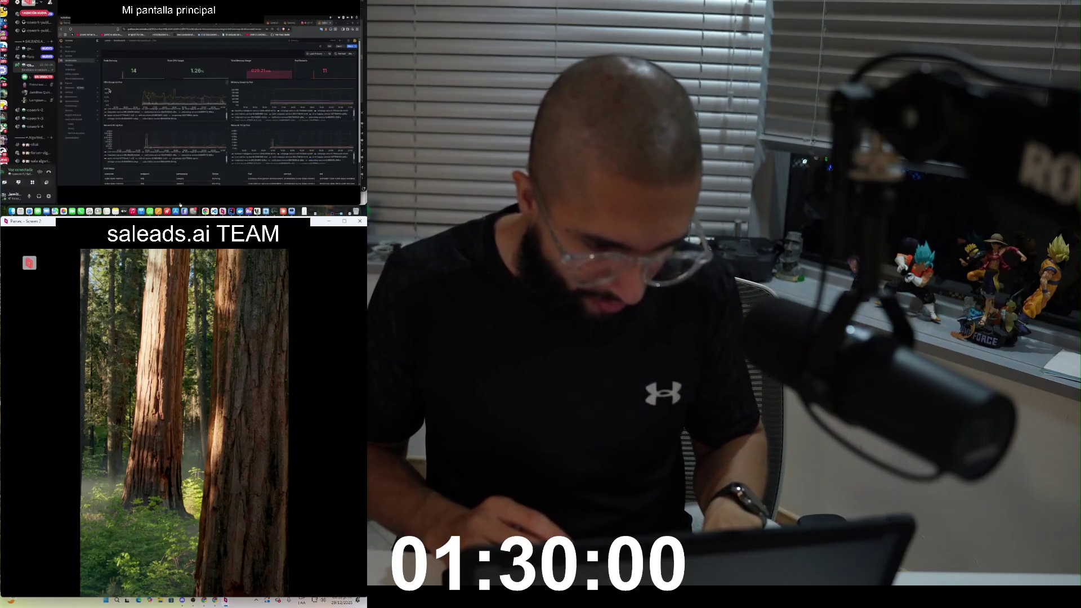
pyautogui.moveTo(212, 179)
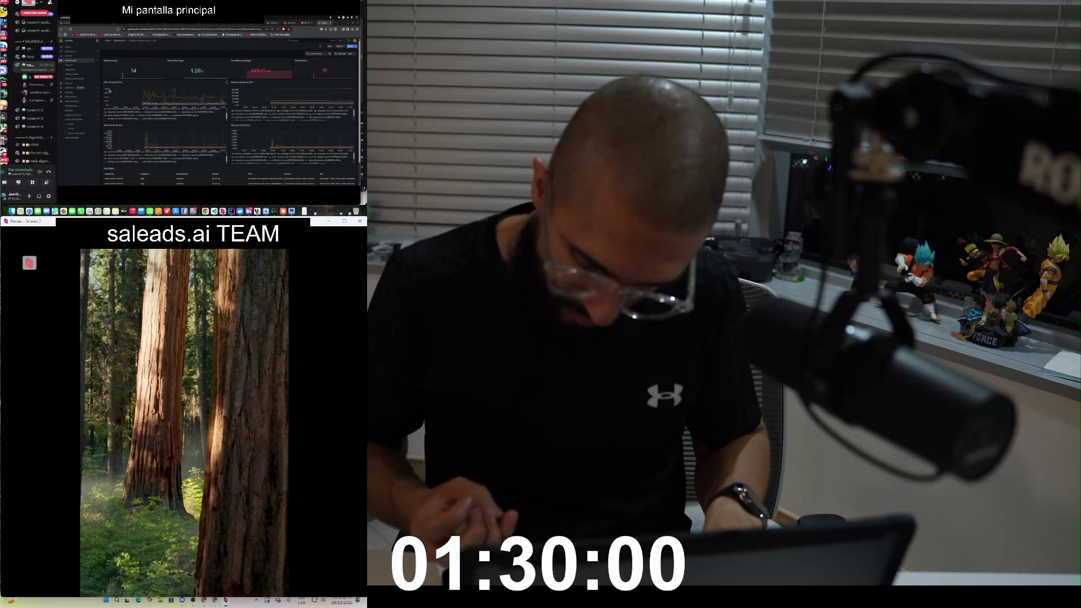
# Step: Back in Claude, finish answer 14 with the closing remark on pub/sub best practices
pyautogui.hotkey('alt', 'Tab')
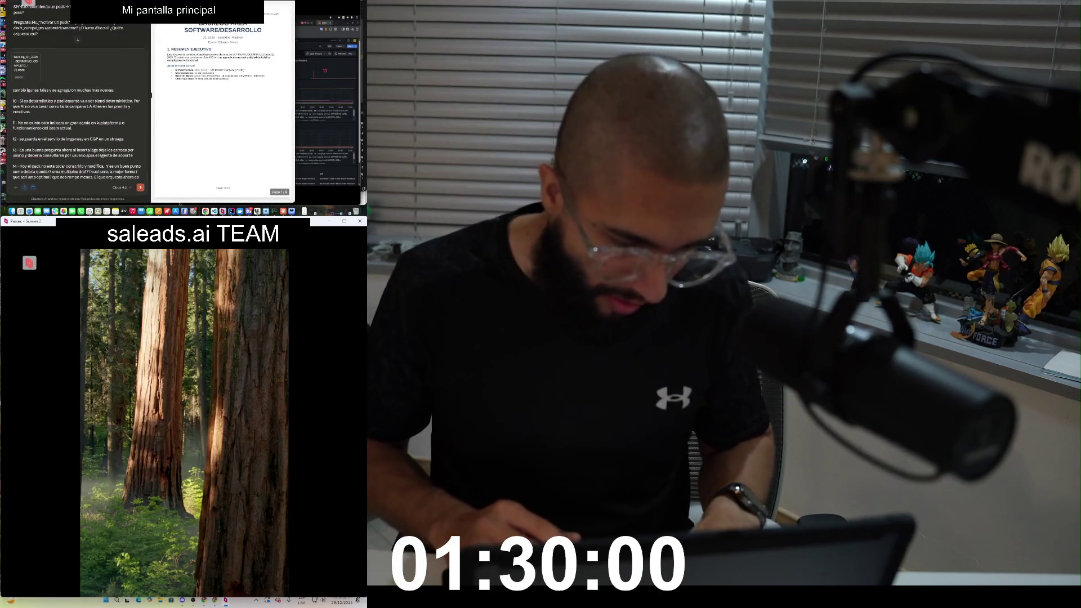
pyautogui.write('draf toca validar si se segur haciendo alli si tacra mirar buena')
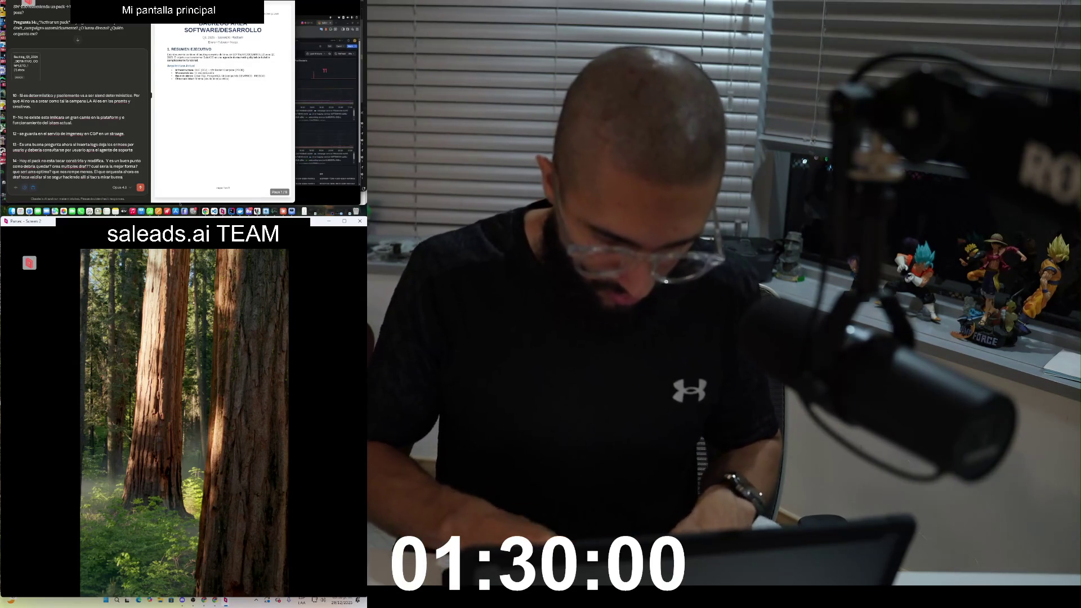
pyautogui.write('s alli colas pub sub y demas')
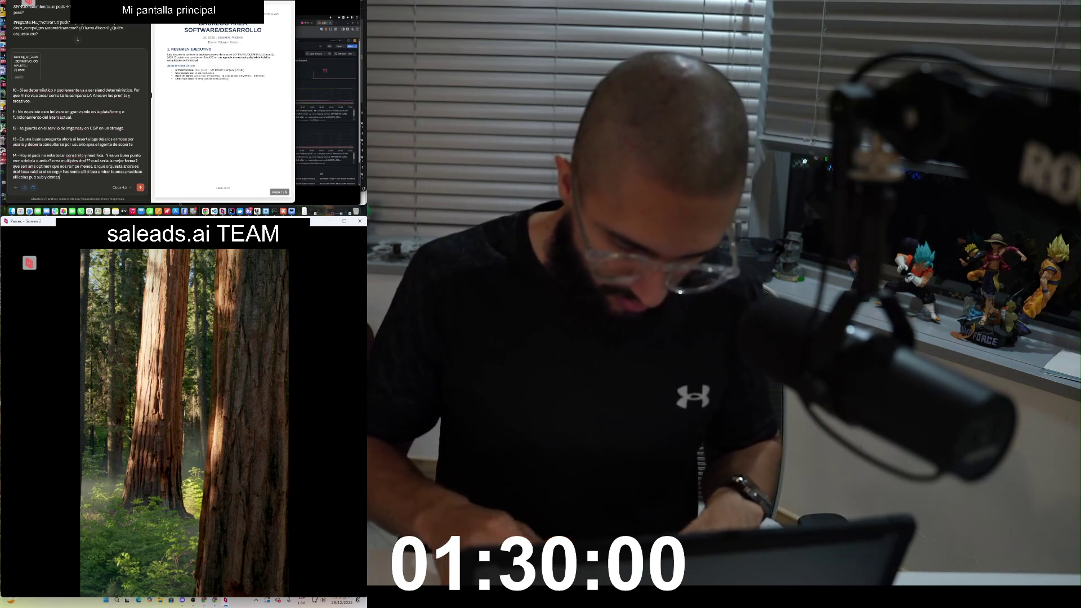
# Step: On a new line, check question 15 and begin its answer with 'N te preocupes si son'
pyautogui.hotkey('shift', 'Return')
pyautogui.hotkey('shift', 'Return')
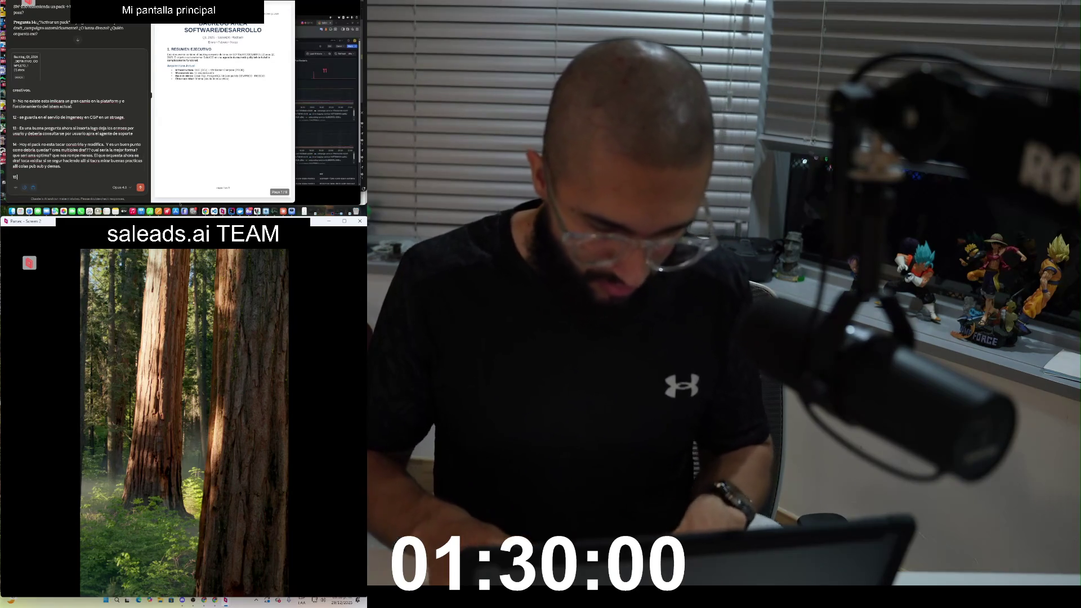
pyautogui.scroll(-3, 76, 28)
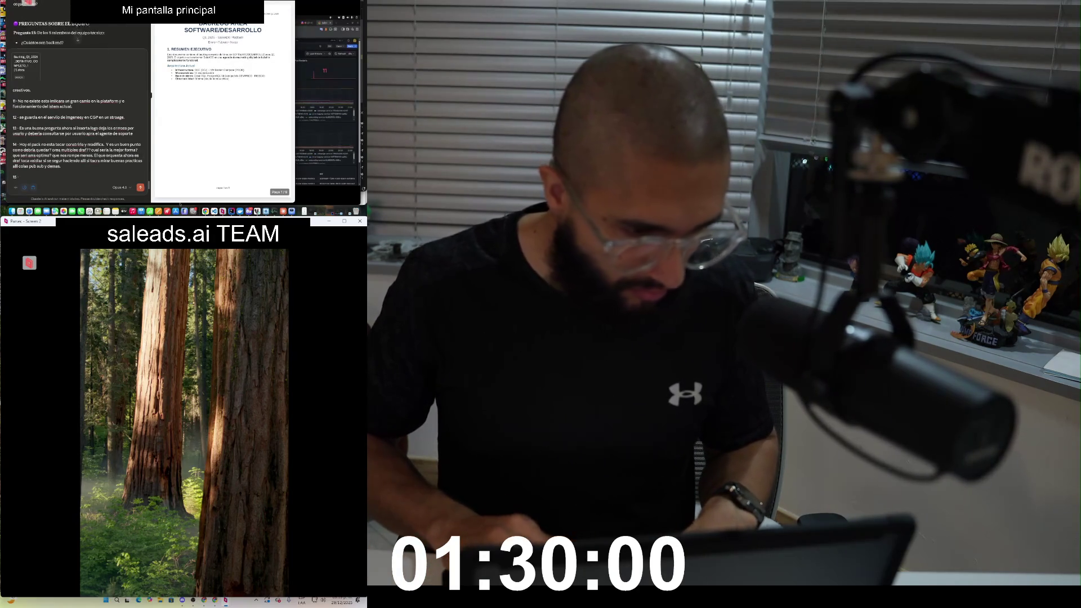
pyautogui.scroll(-1, 77, 28)
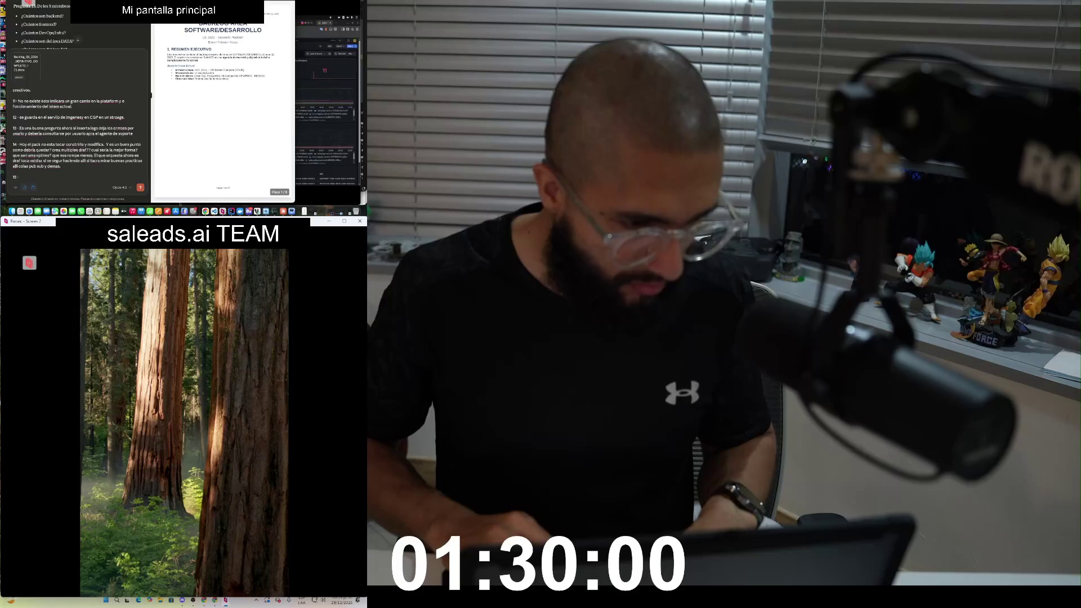
pyautogui.scroll(-4, 76, 28)
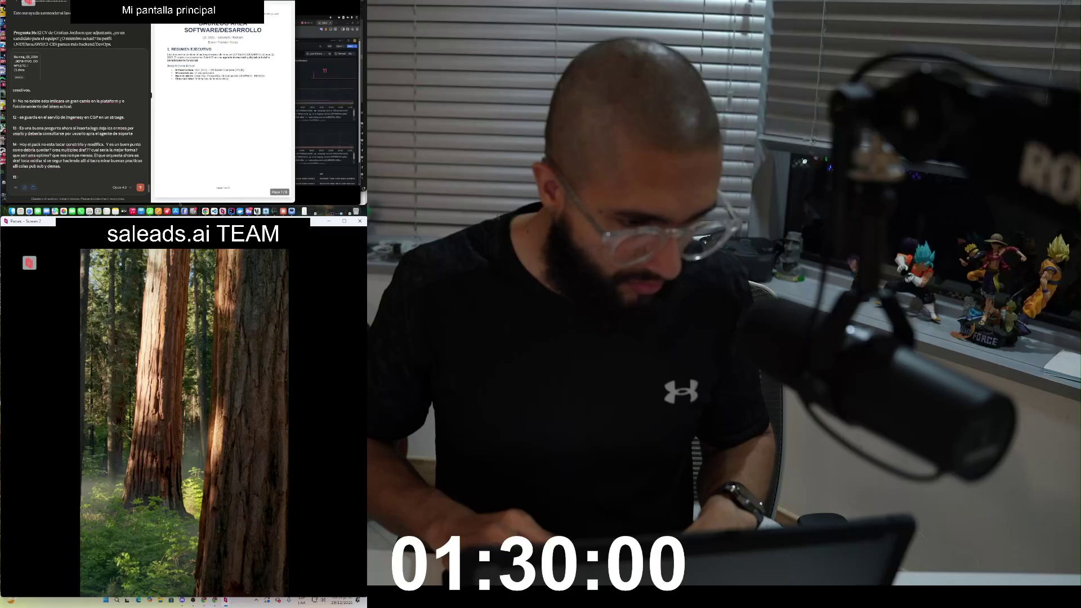
pyautogui.write('N')
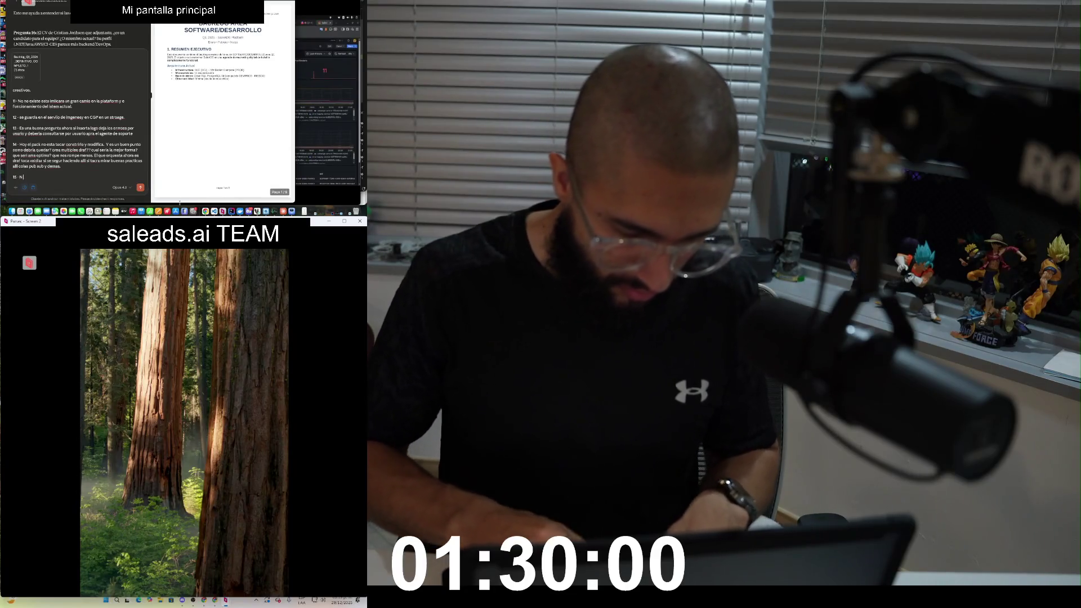
pyautogui.write(' te preocupes si son')
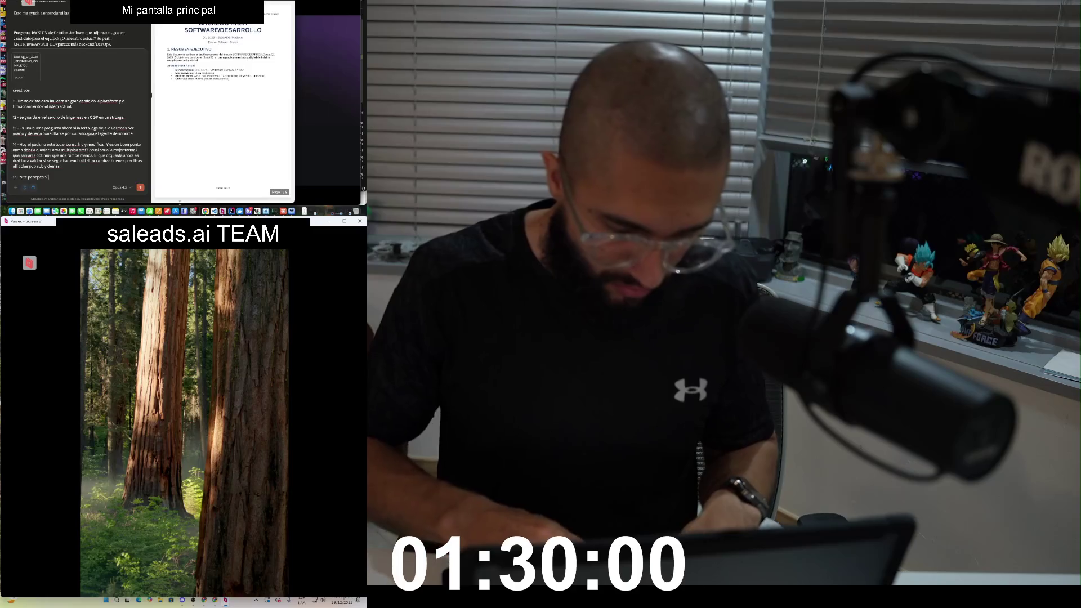